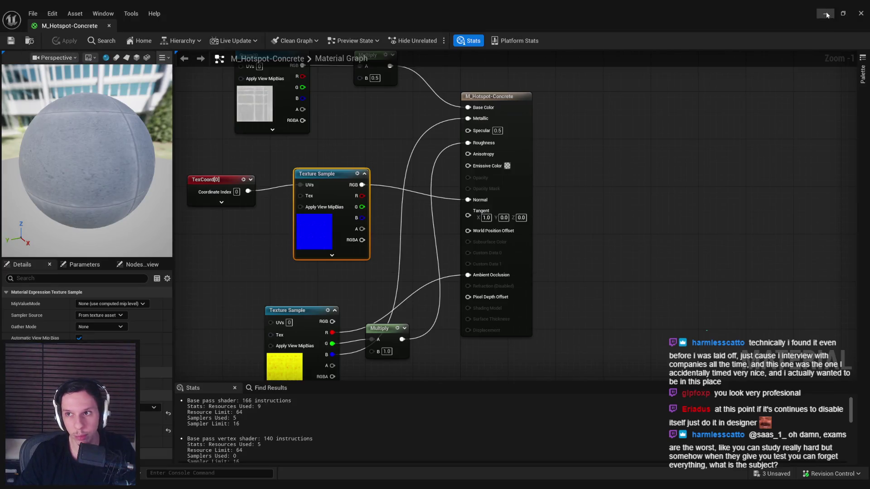
- Close the M_Hotspot-Concrete material editor and fly the camera toward the ticket window grate
{"action": "left_click", "coordinate": [861, 13]}
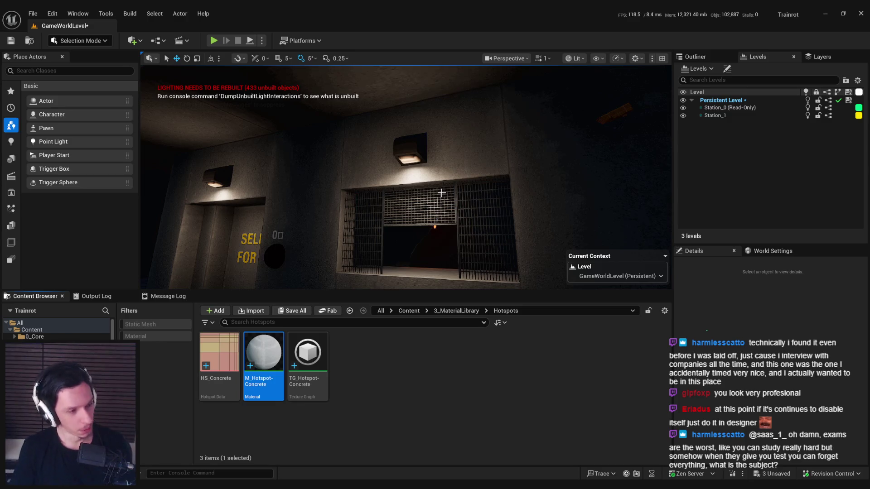
{"action": "mouse_move", "coordinate": [441, 192]}
{"action": "left_mouse_down"}
{"action": "mouse_move", "coordinate": [421, 176]}
{"action": "mouse_move", "coordinate": [453, 186]}
{"action": "mouse_move", "coordinate": [446, 208]}
{"action": "mouse_move", "coordinate": [442, 181]}
{"action": "mouse_move", "coordinate": [442, 204]}
{"action": "mouse_move", "coordinate": [423, 204]}
{"action": "mouse_move", "coordinate": [417, 167]}
{"action": "left_mouse_up"}
{"action": "mouse_move", "coordinate": [206, 486]}
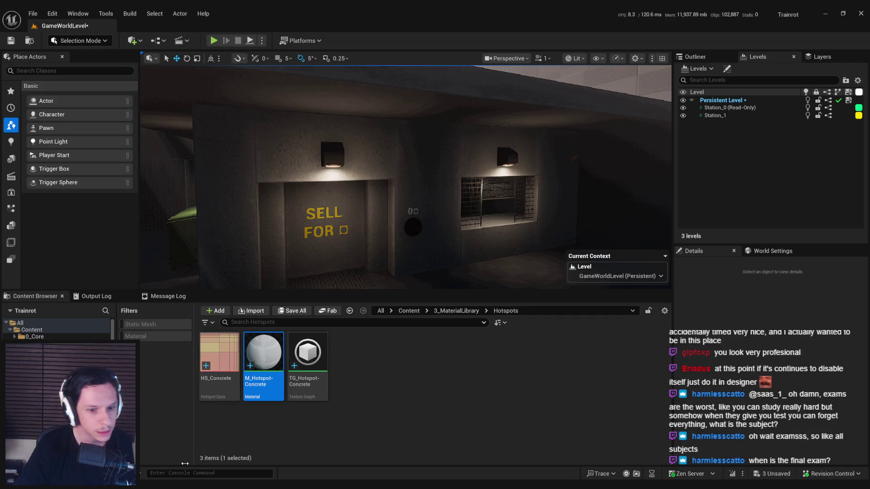
{"action": "key", "text": "alt+Tab"}
{"action": "key", "text": "alt+Tab"}
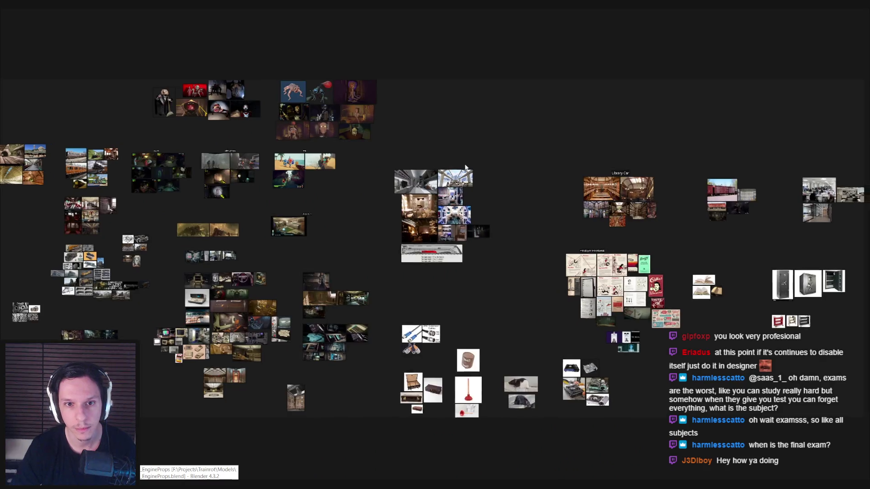
- Paste a house reference beside the building photo and enlarge it
{"action": "scroll", "coordinate": [382, 214], "scroll_direction": "up", "scroll_amount": 10}
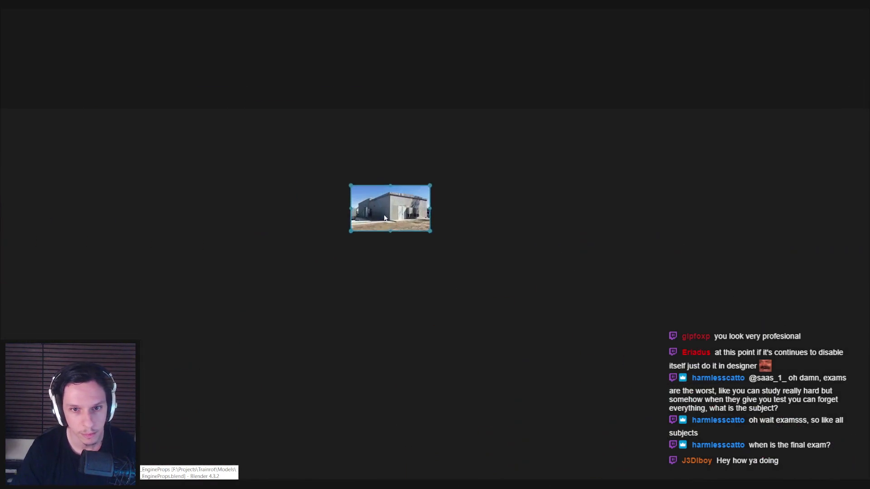
{"action": "scroll", "coordinate": [523, 240], "scroll_direction": "down", "scroll_amount": 5}
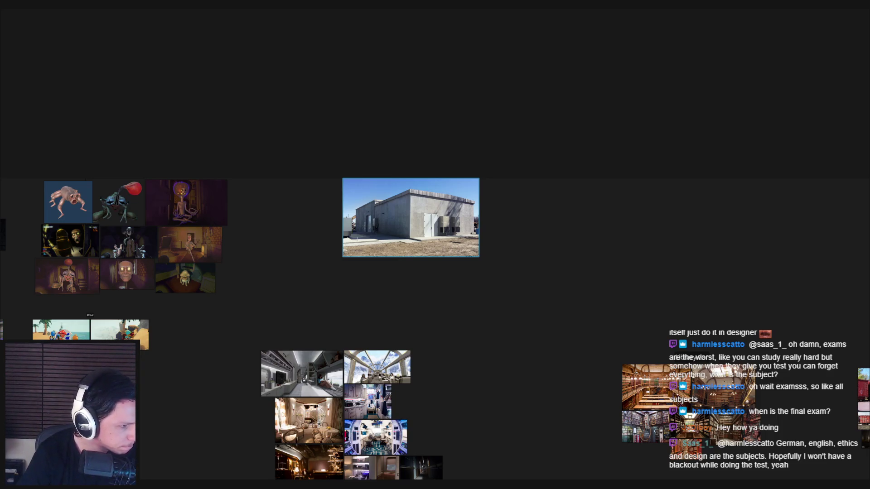
{"action": "key", "text": "ctrl+v"}
{"action": "scroll", "coordinate": [530, 254], "scroll_direction": "up", "scroll_amount": 5}
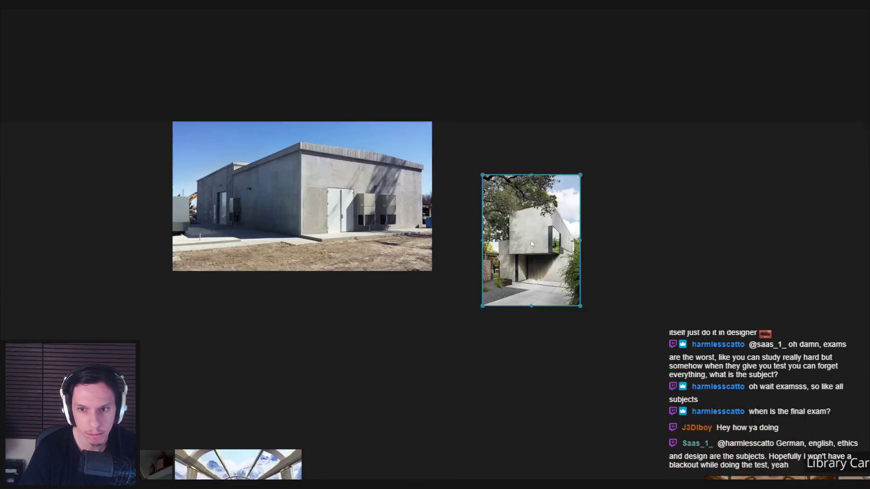
{"action": "left_click_drag", "start_coordinate": [503, 234], "coordinate": [544, 273]}
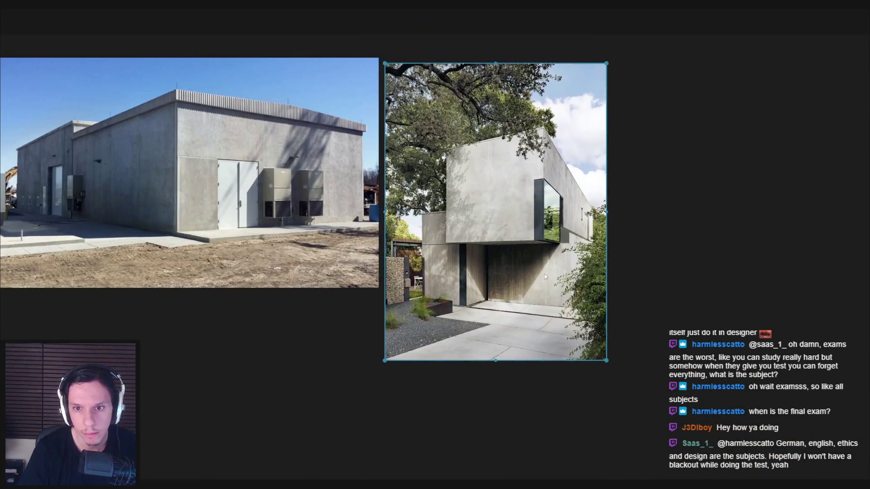
{"action": "left_click", "coordinate": [303, 396]}
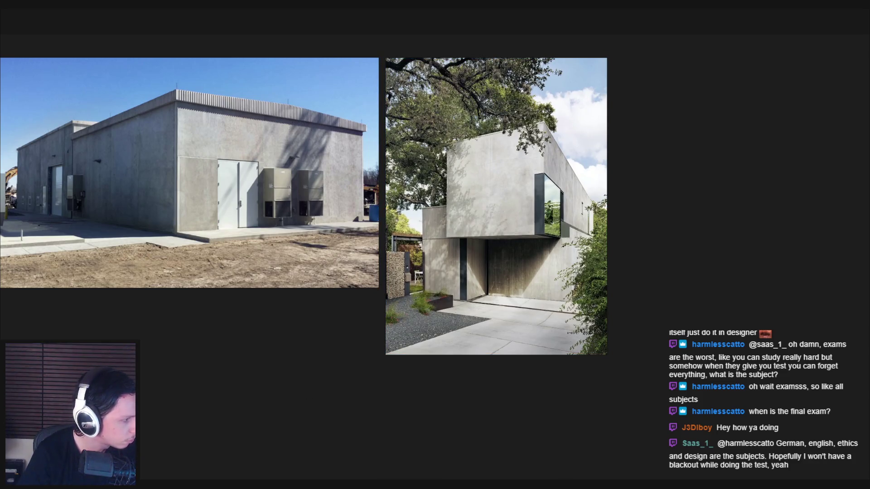
- Add brutalist building and tall concrete tower references below the house, and save the board
{"action": "left_click_drag", "start_coordinate": [293, 317], "coordinate": [299, 340]}
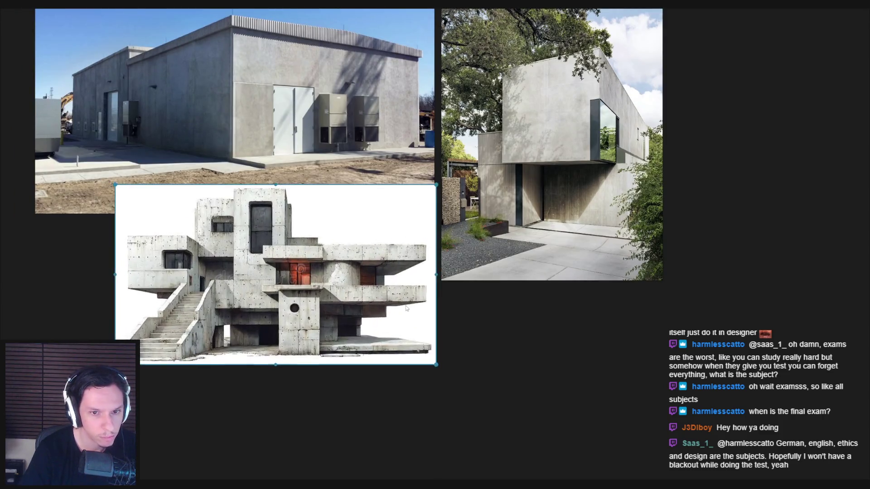
{"action": "left_click", "coordinate": [483, 352]}
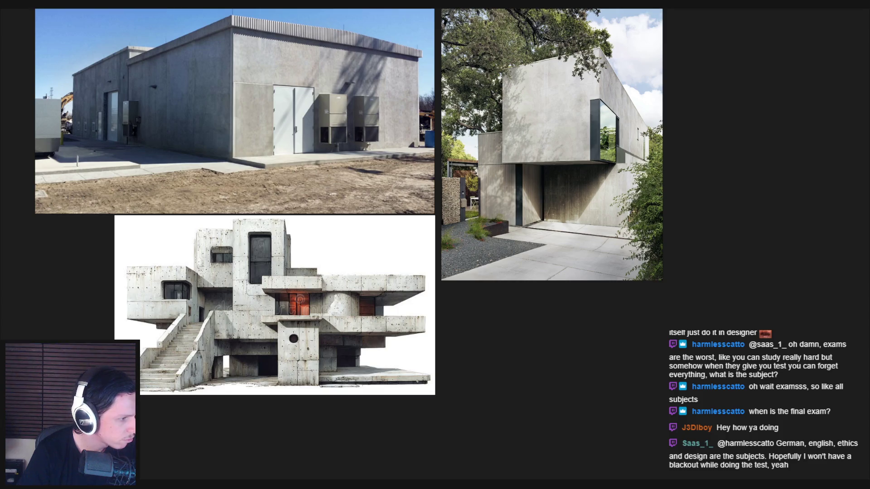
{"action": "left_click_drag", "start_coordinate": [521, 341], "coordinate": [521, 341]}
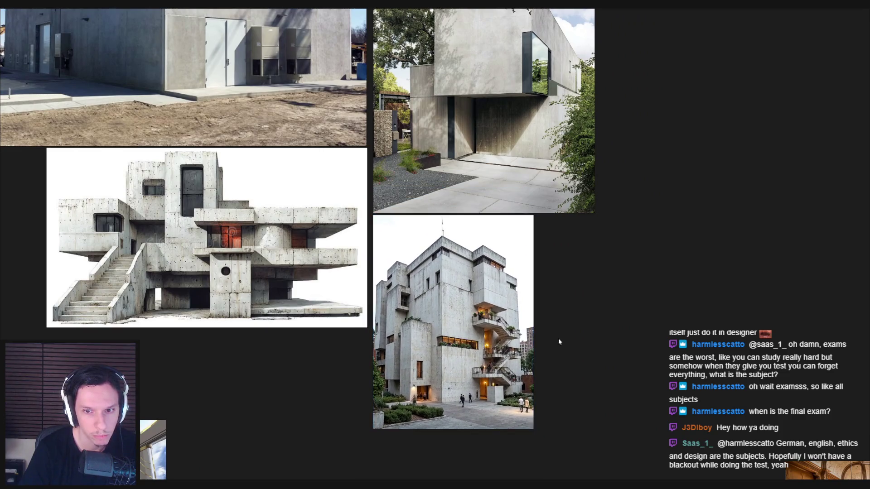
{"action": "scroll", "coordinate": [557, 317], "scroll_direction": "down", "scroll_amount": 2}
{"action": "scroll", "coordinate": [571, 290], "scroll_direction": "up", "scroll_amount": 5}
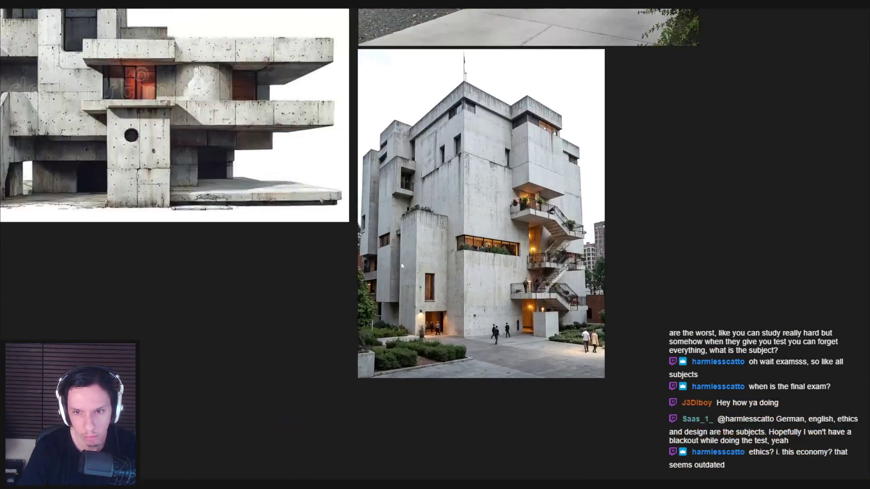
{"action": "key", "text": "ctrl+s"}
{"action": "scroll", "coordinate": [301, 316], "scroll_direction": "down", "scroll_amount": 1}
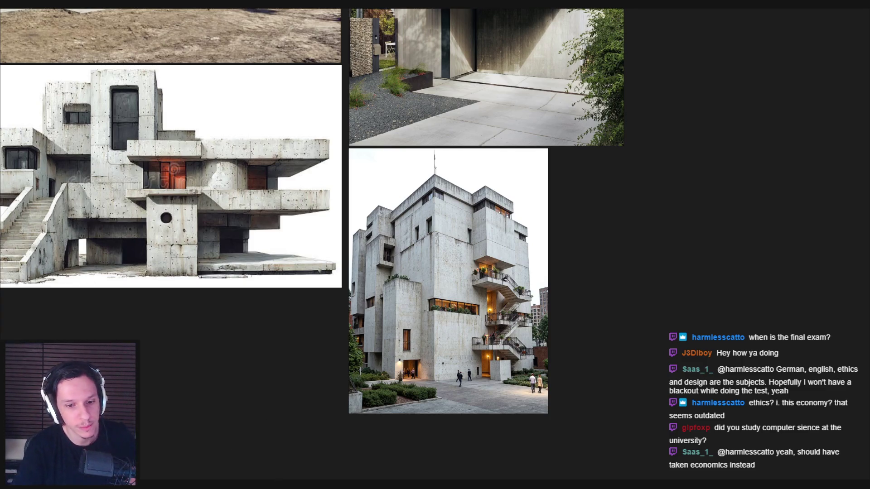
{"action": "left_click", "coordinate": [256, 453]}
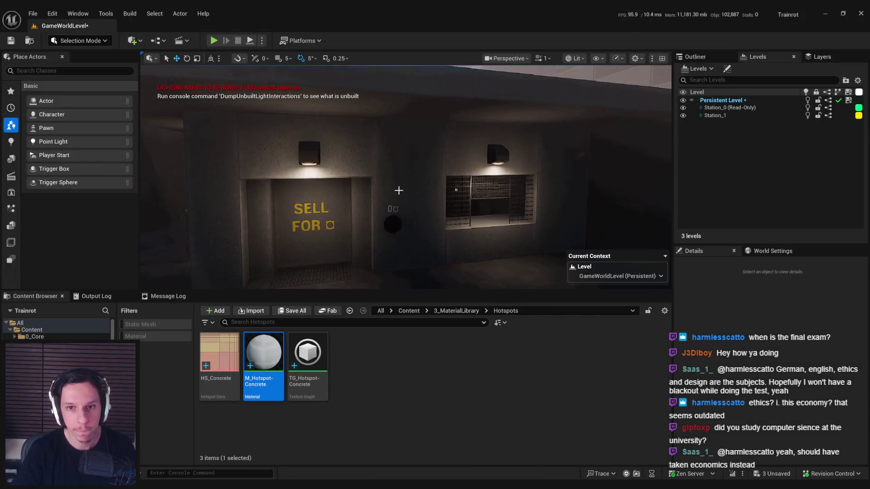
- Select the concrete wall mesh by the ticket window, hide Station_0, and switch to modeling mode
{"action": "mouse_move", "coordinate": [399, 195]}
{"action": "left_mouse_down"}
{"action": "mouse_move", "coordinate": [433, 176]}
{"action": "mouse_move", "coordinate": [430, 192]}
{"action": "mouse_move", "coordinate": [382, 200]}
{"action": "left_mouse_up"}
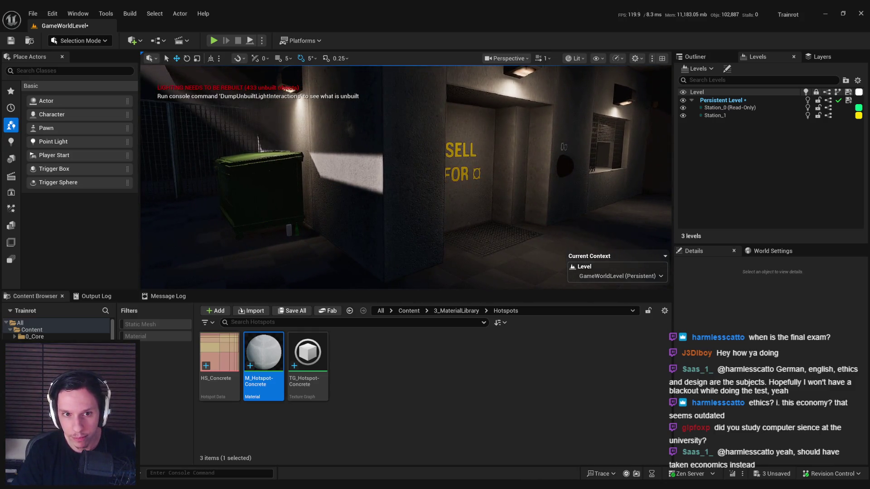
{"action": "left_click", "coordinate": [426, 229]}
{"action": "mouse_move", "coordinate": [426, 229]}
{"action": "left_mouse_down"}
{"action": "mouse_move", "coordinate": [417, 225]}
{"action": "mouse_move", "coordinate": [450, 224]}
{"action": "mouse_move", "coordinate": [450, 201]}
{"action": "mouse_move", "coordinate": [408, 213]}
{"action": "mouse_move", "coordinate": [399, 236]}
{"action": "mouse_move", "coordinate": [399, 222]}
{"action": "mouse_move", "coordinate": [386, 222]}
{"action": "mouse_move", "coordinate": [385, 204]}
{"action": "mouse_move", "coordinate": [395, 199]}
{"action": "mouse_move", "coordinate": [349, 204]}
{"action": "mouse_move", "coordinate": [392, 202]}
{"action": "mouse_move", "coordinate": [416, 186]}
{"action": "mouse_move", "coordinate": [485, 199]}
{"action": "mouse_move", "coordinate": [394, 206]}
{"action": "left_mouse_up"}
{"action": "left_click", "coordinate": [682, 107]}
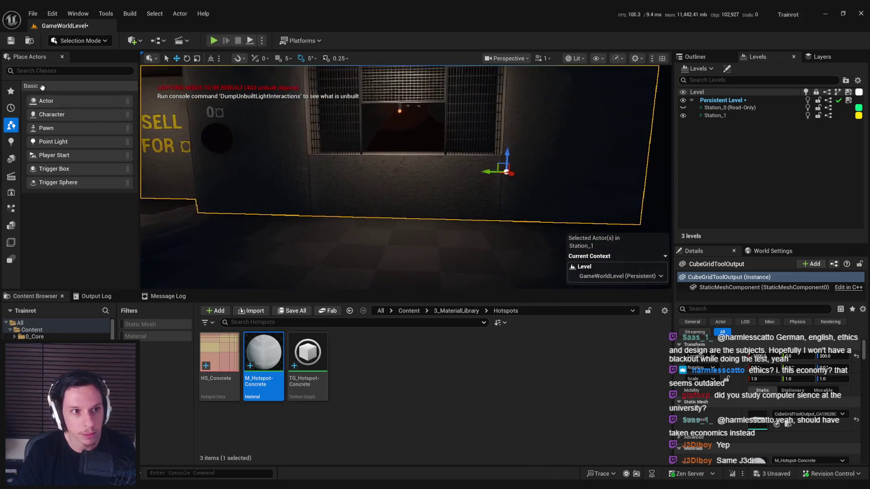
{"action": "left_click", "coordinate": [78, 40]}
{"action": "left_click", "coordinate": [79, 106]}
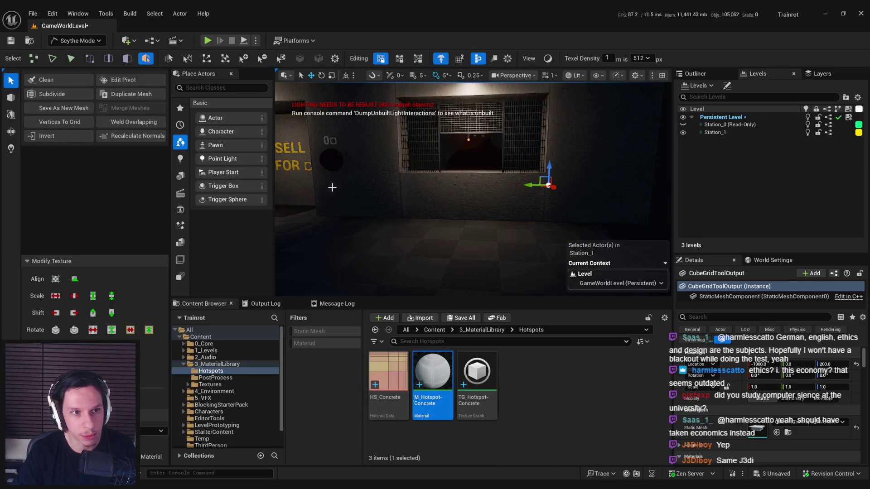
- Frame the whole wall block and assign the M_Hotspot-Concrete material to it
{"action": "left_click", "coordinate": [127, 58]}
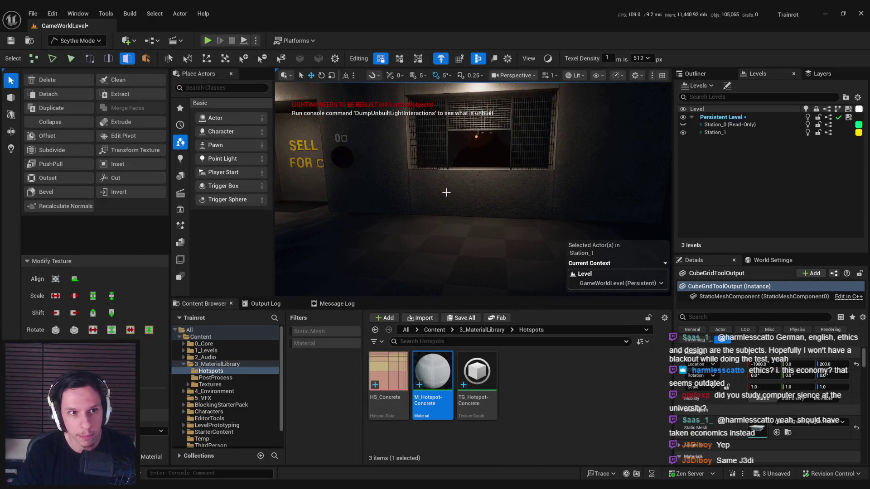
{"action": "left_click_drag", "start_coordinate": [450, 194], "coordinate": [435, 181]}
{"action": "key", "text": "f"}
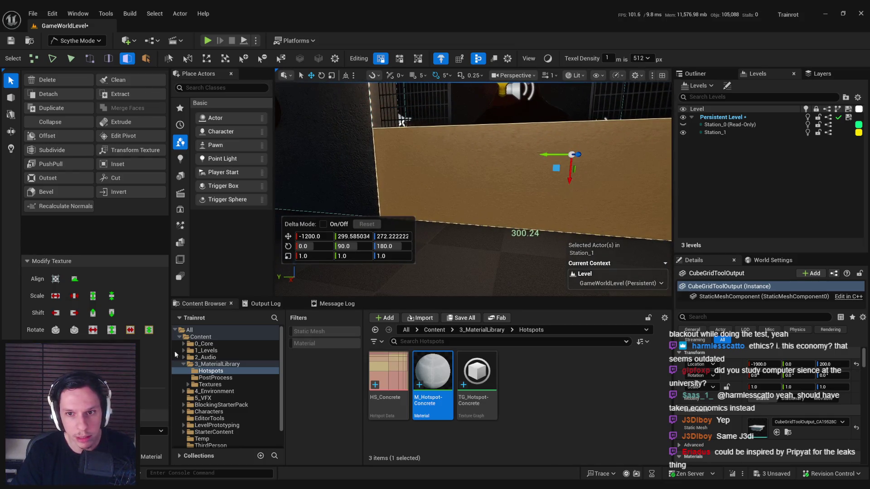
{"action": "left_click", "coordinate": [556, 145]}
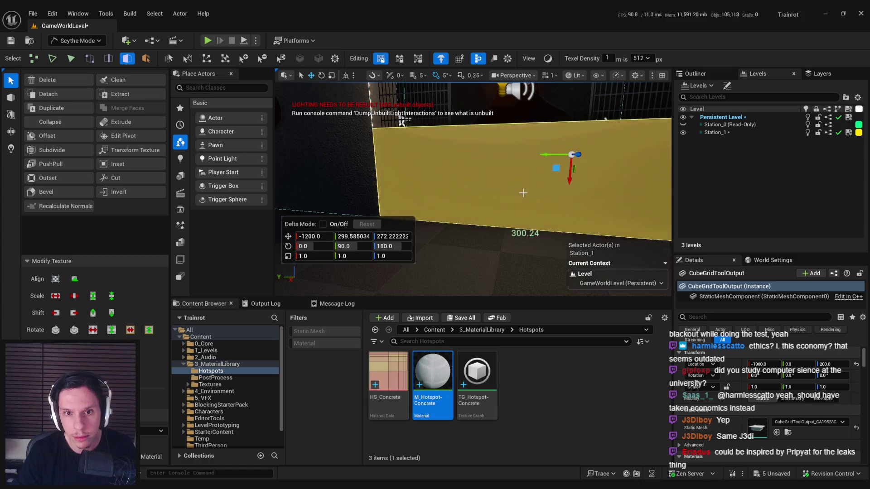
{"action": "key", "text": "g"}
{"action": "key", "text": "g"}
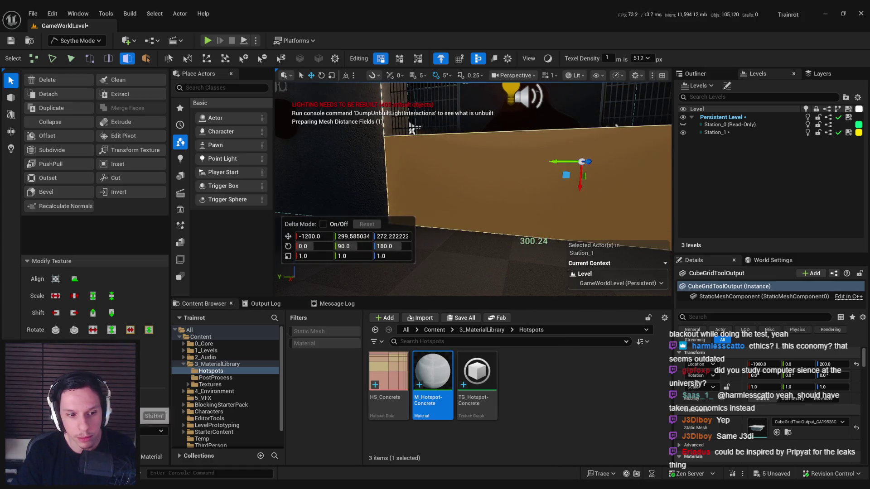
{"action": "left_click", "coordinate": [161, 431]}
{"action": "left_click", "coordinate": [433, 376]}
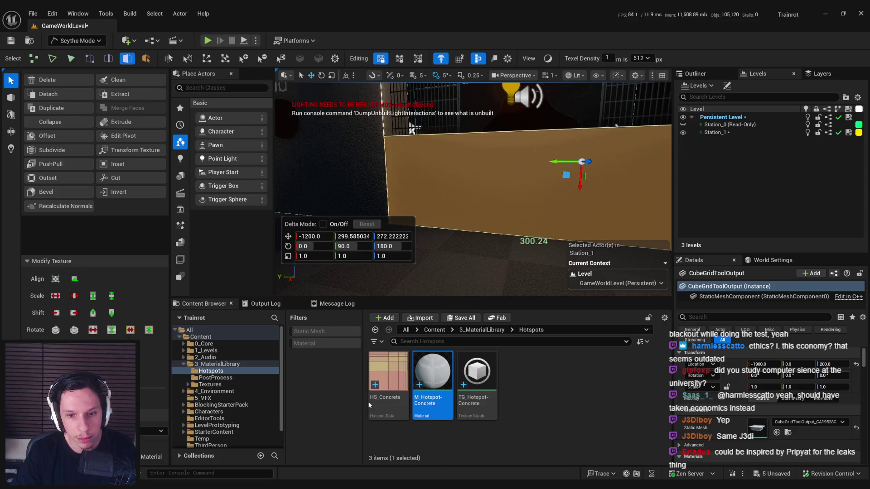
{"action": "left_click_drag", "start_coordinate": [432, 376], "coordinate": [154, 434]}
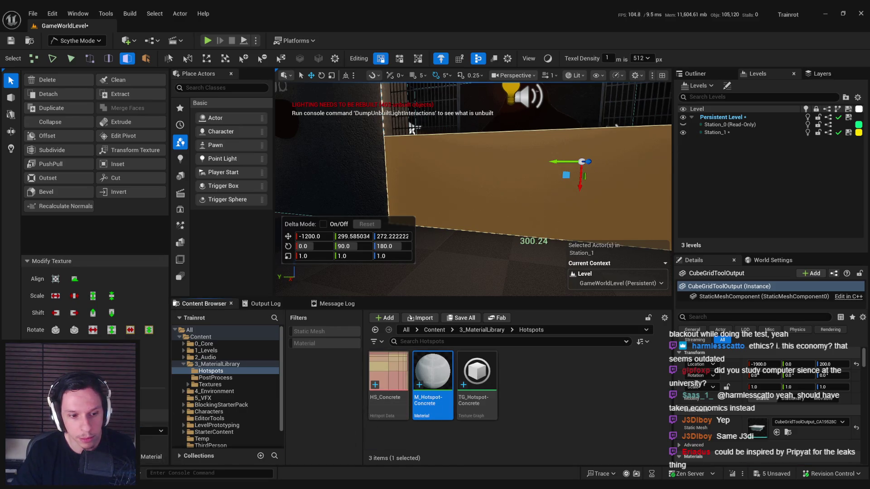
- Select the wall piece above the window and delete it to compare the wall
{"action": "left_click_drag", "start_coordinate": [408, 127], "coordinate": [407, 126]}
{"action": "left_click_drag", "start_coordinate": [434, 173], "coordinate": [433, 173]}
{"action": "left_click", "coordinate": [407, 182]}
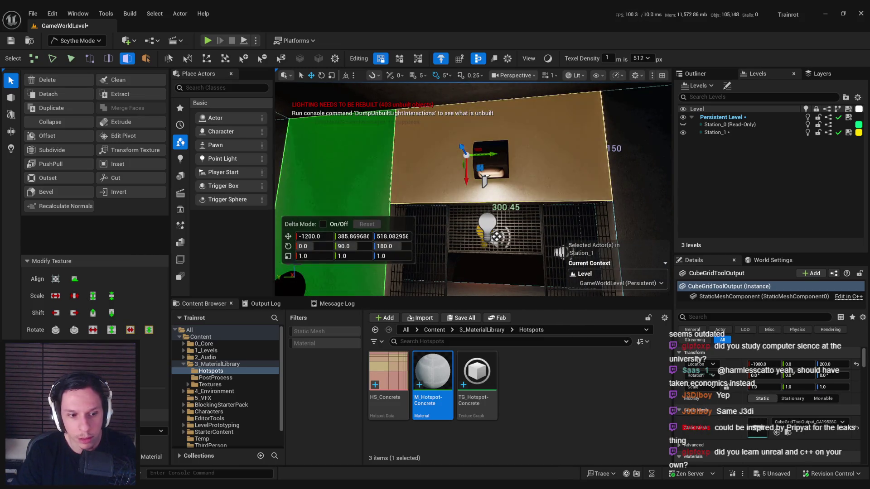
{"action": "left_click_drag", "start_coordinate": [497, 236], "coordinate": [489, 238]}
{"action": "key", "text": "f"}
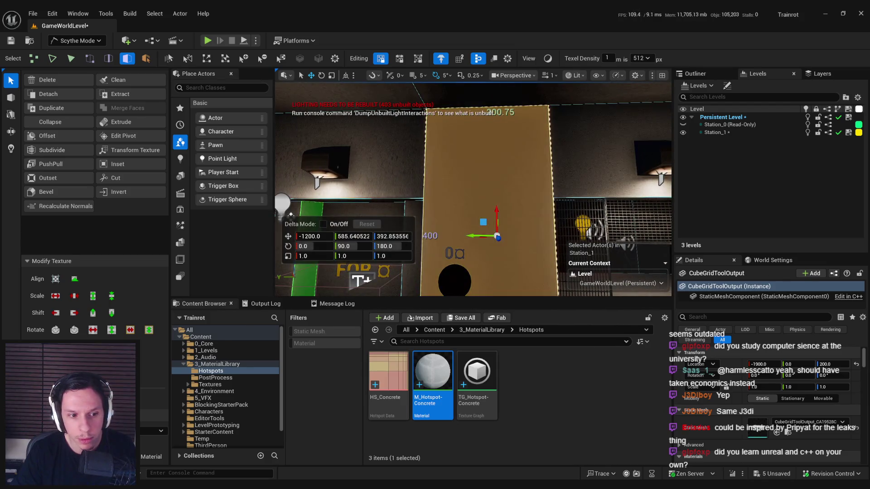
{"action": "key", "text": "Delete"}
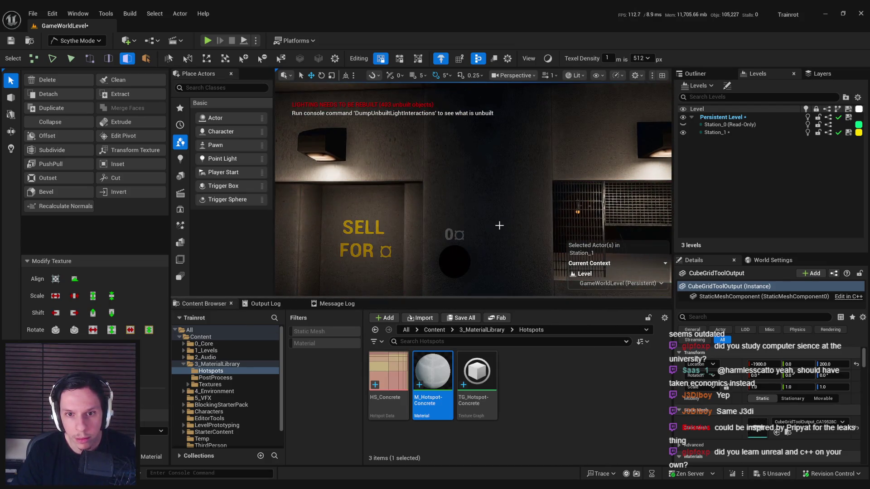
{"action": "key", "text": "ctrl+z"}
{"action": "key", "text": "ctrl+y"}
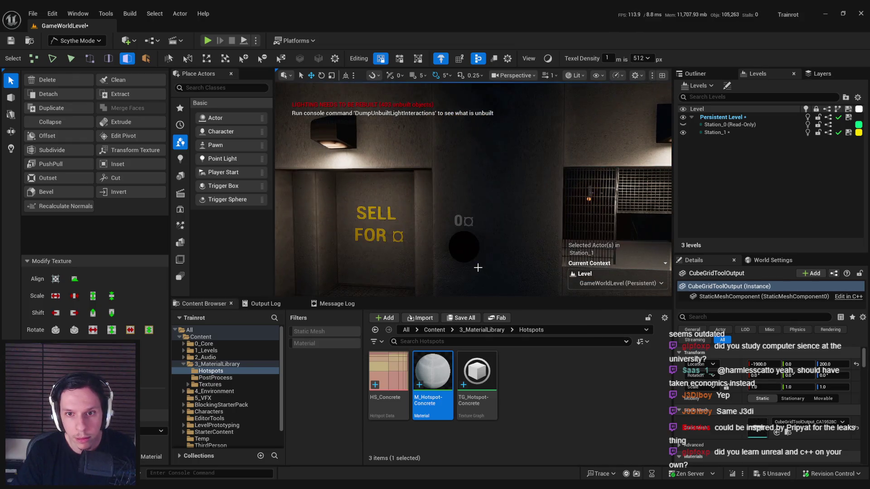
- Move the camera close to the lamp and SELL FOR sign, keeping the wall piece removed
{"action": "left_click_drag", "start_coordinate": [342, 265], "coordinate": [353, 262]}
{"action": "mouse_move", "coordinate": [498, 209]}
{"action": "left_mouse_down"}
{"action": "mouse_move", "coordinate": [485, 206]}
{"action": "mouse_move", "coordinate": [498, 209]}
{"action": "left_mouse_up"}
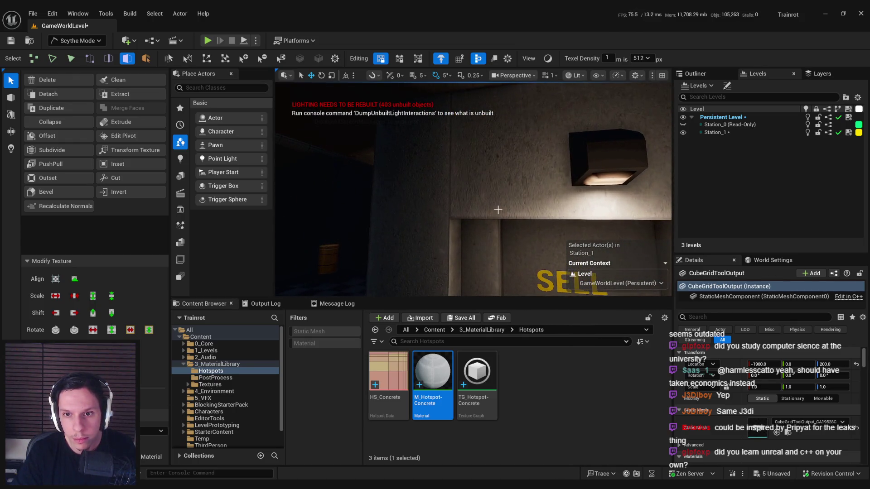
{"action": "key", "text": "ctrl+z"}
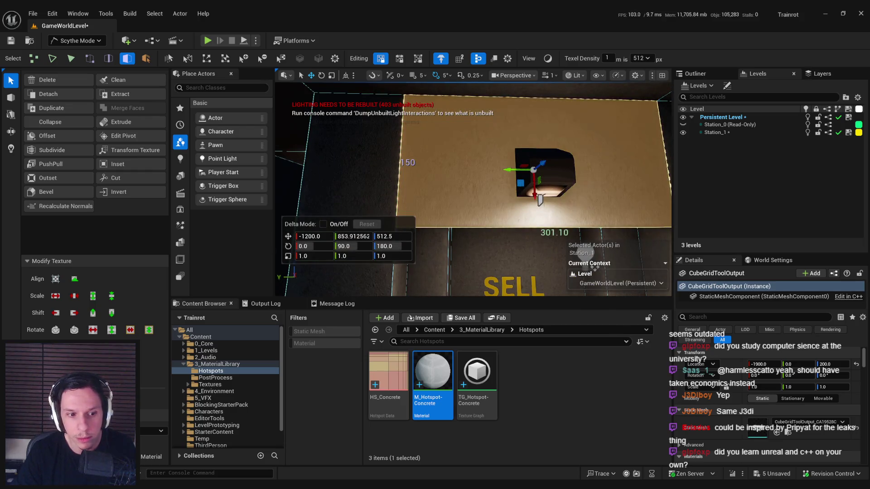
{"action": "key", "text": "ctrl+y"}
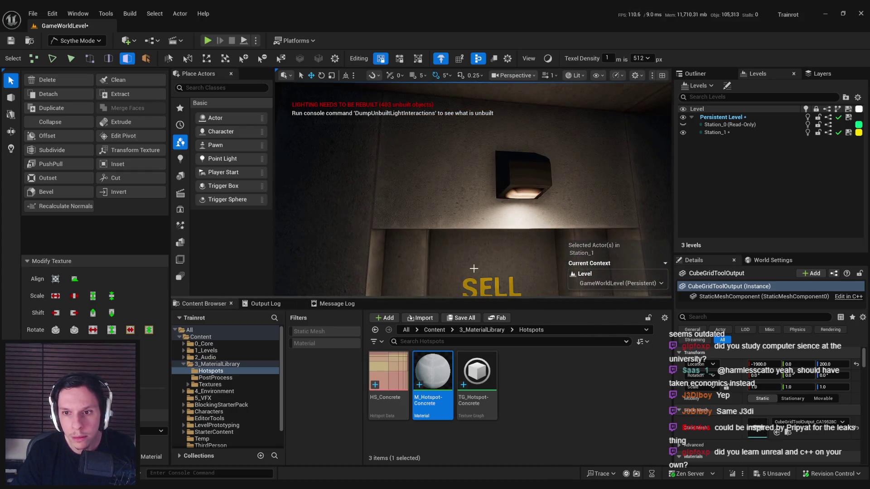
{"action": "mouse_move", "coordinate": [473, 268]}
{"action": "left_mouse_down"}
{"action": "mouse_move", "coordinate": [473, 253]}
{"action": "mouse_move", "coordinate": [474, 289]}
{"action": "left_mouse_up"}
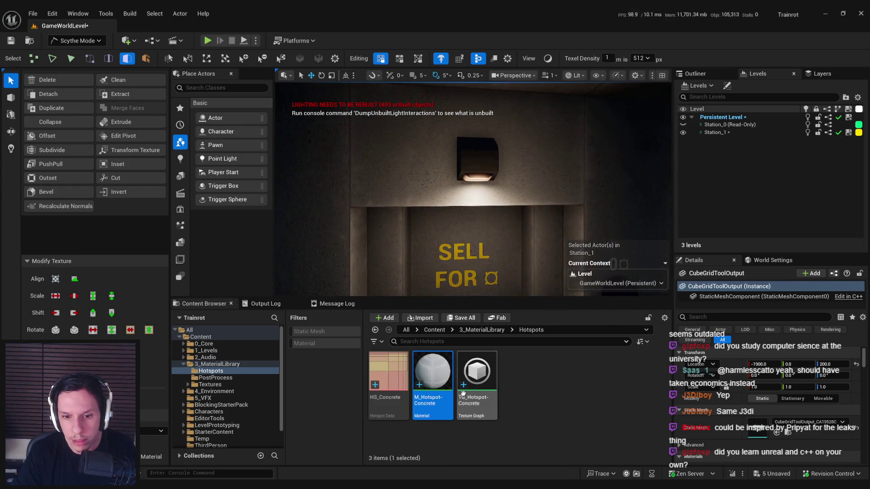
{"action": "double_click", "coordinate": [432, 371]}
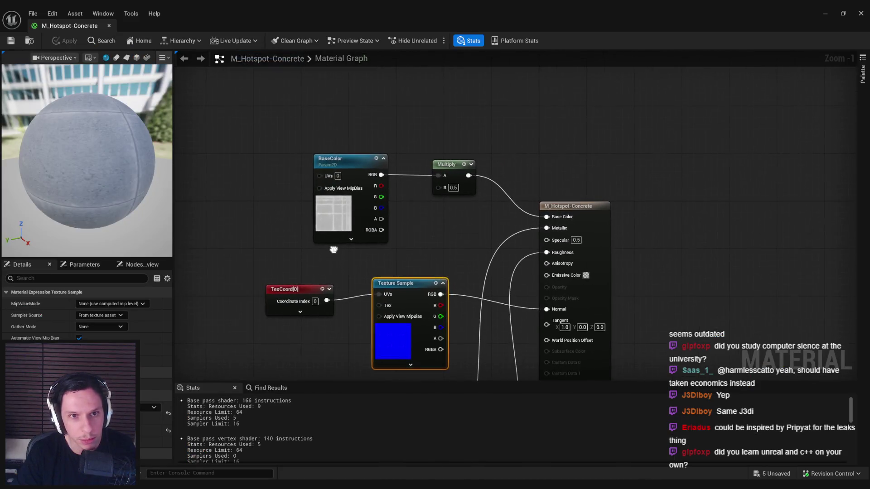
{"action": "scroll", "coordinate": [84, 317], "scroll_direction": "down", "scroll_amount": 3}
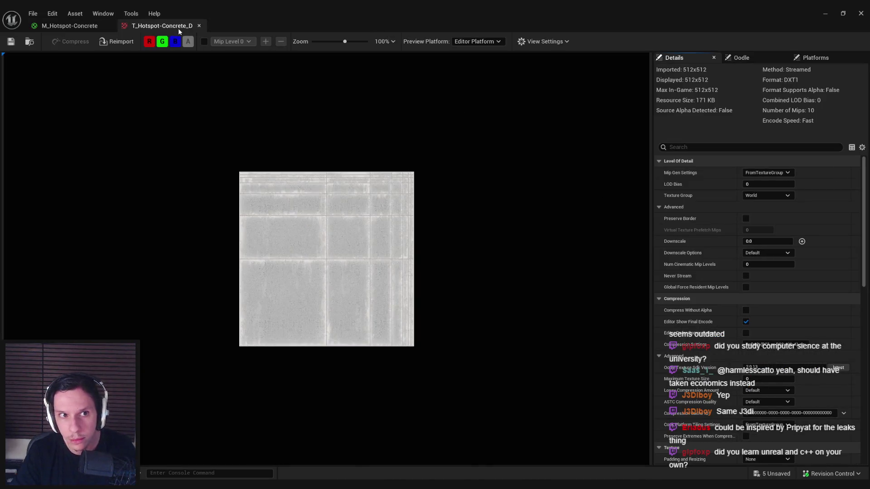
{"action": "left_click", "coordinate": [178, 29]}
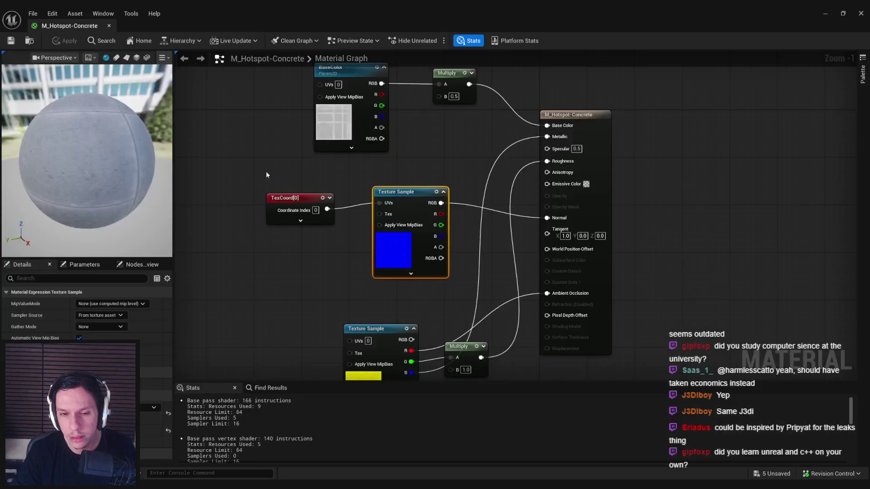
{"action": "left_click_drag", "start_coordinate": [357, 367], "coordinate": [339, 258]}
{"action": "left_click", "coordinate": [338, 258]}
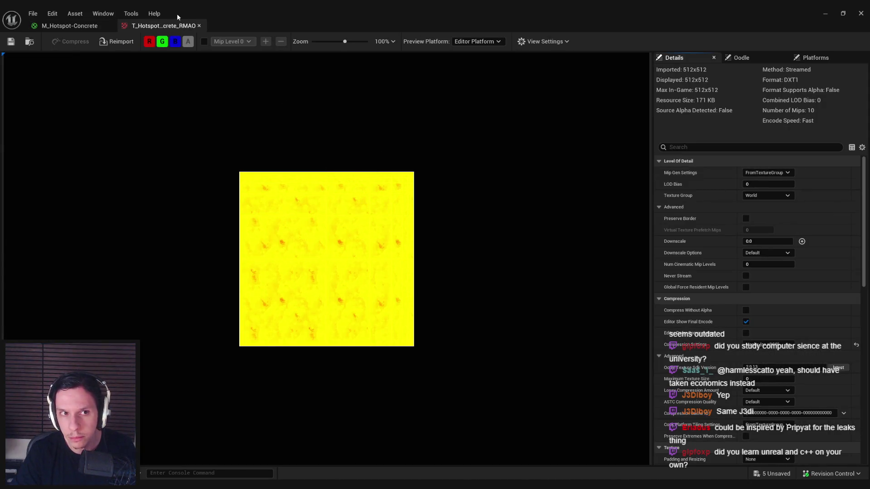
{"action": "left_click", "coordinate": [179, 26]}
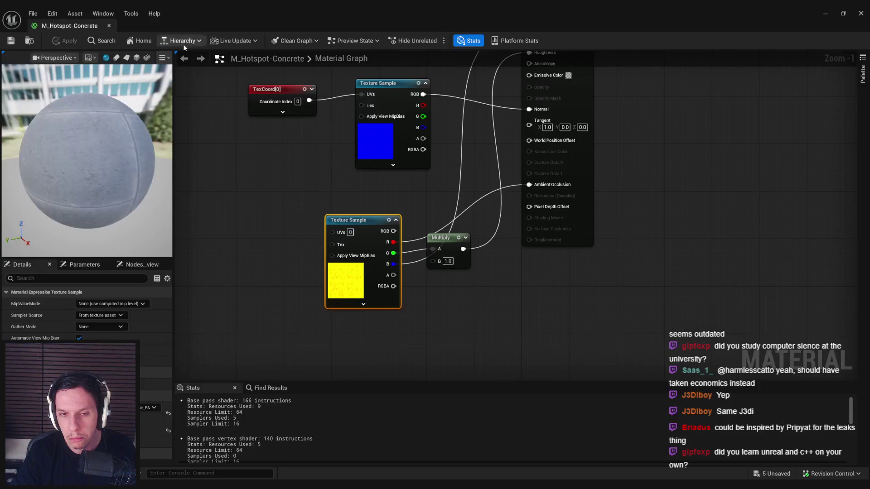
{"action": "left_click", "coordinate": [838, 12]}
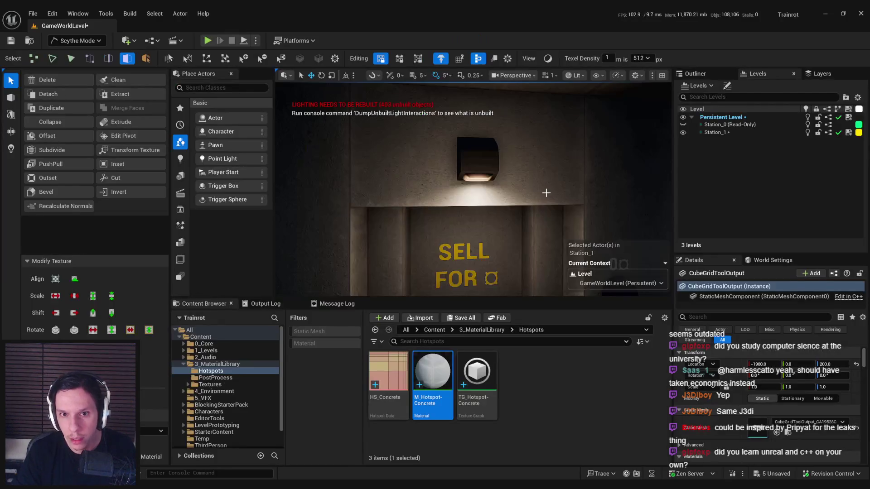
- Fly around the booth and grated window, save all level changes, and return to the ticket-window wall
{"action": "key", "text": "s"}
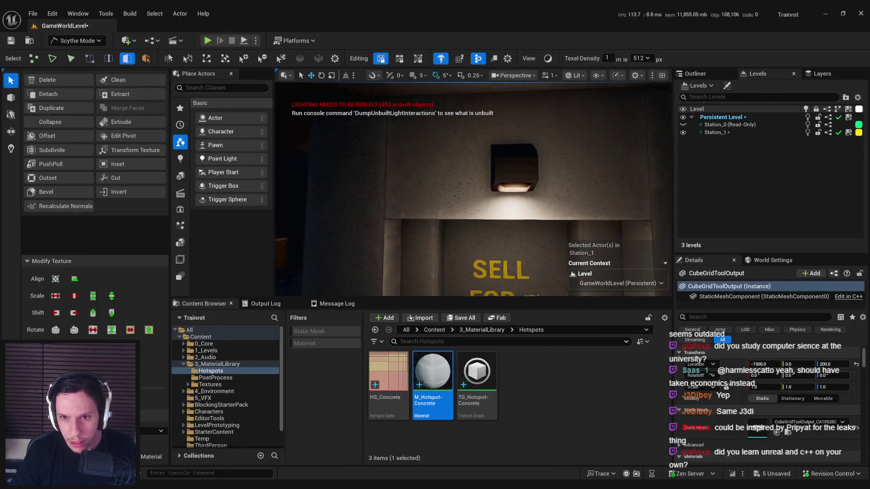
{"action": "key", "text": "w"}
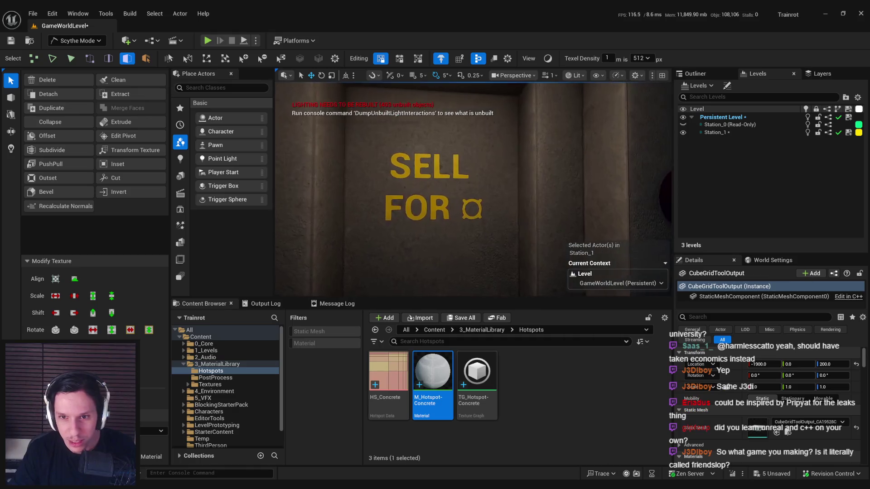
{"action": "key", "text": "s"}
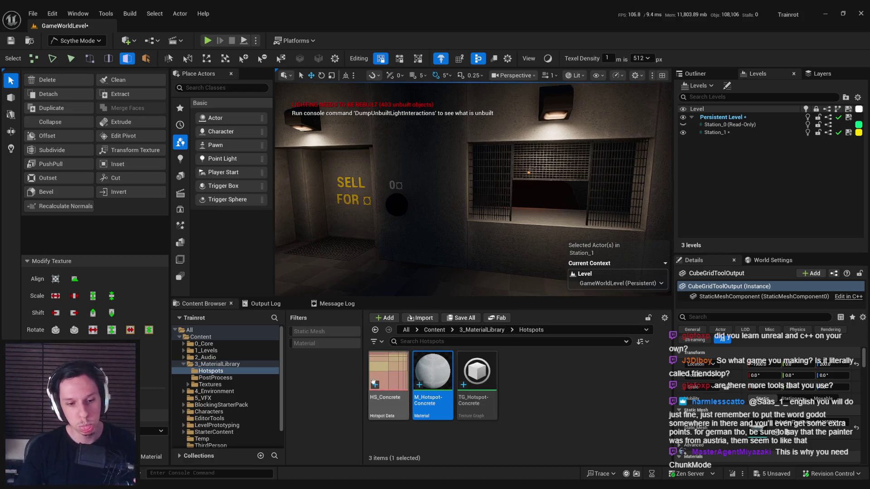
{"action": "mouse_move", "coordinate": [542, 192]}
{"action": "left_mouse_down"}
{"action": "mouse_move", "coordinate": [546, 206]}
{"action": "mouse_move", "coordinate": [542, 195]}
{"action": "mouse_move", "coordinate": [562, 181]}
{"action": "mouse_move", "coordinate": [567, 208]}
{"action": "mouse_move", "coordinate": [311, 190]}
{"action": "mouse_move", "coordinate": [321, 190]}
{"action": "left_mouse_up"}
{"action": "key", "text": "ctrl+s"}
{"action": "left_click_drag", "start_coordinate": [353, 230], "coordinate": [353, 229]}
{"action": "double_click", "coordinate": [423, 397]}
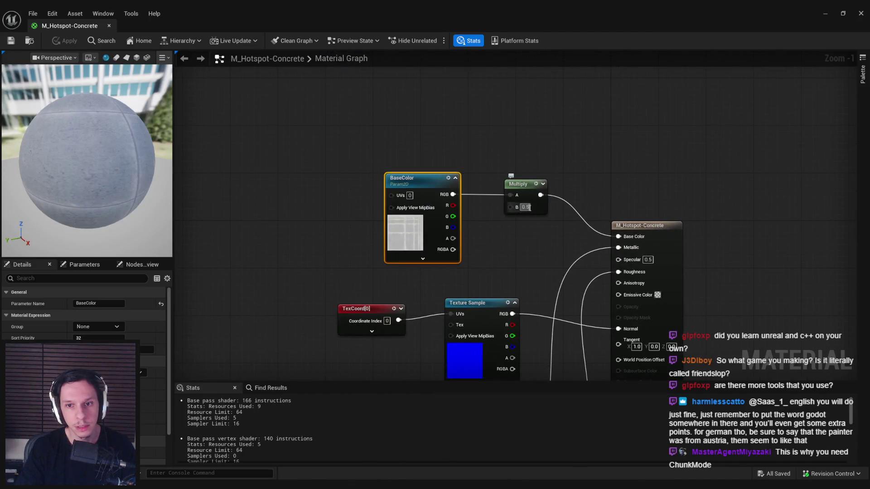
- Set the Multiply node's B value to 0.4 and apply it to darken the concrete
{"action": "type", "text": "0.4"}
{"action": "left_click", "coordinate": [288, 155]}
{"action": "left_click", "coordinate": [60, 41]}
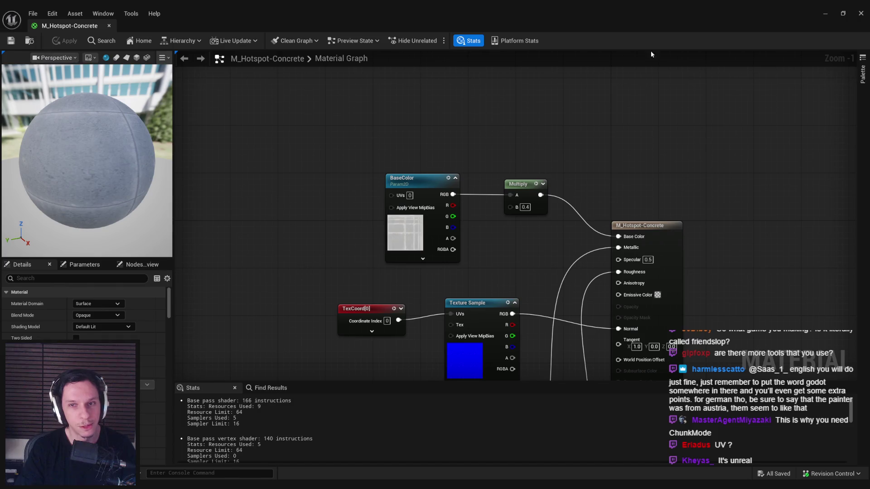
{"action": "left_click", "coordinate": [826, 17]}
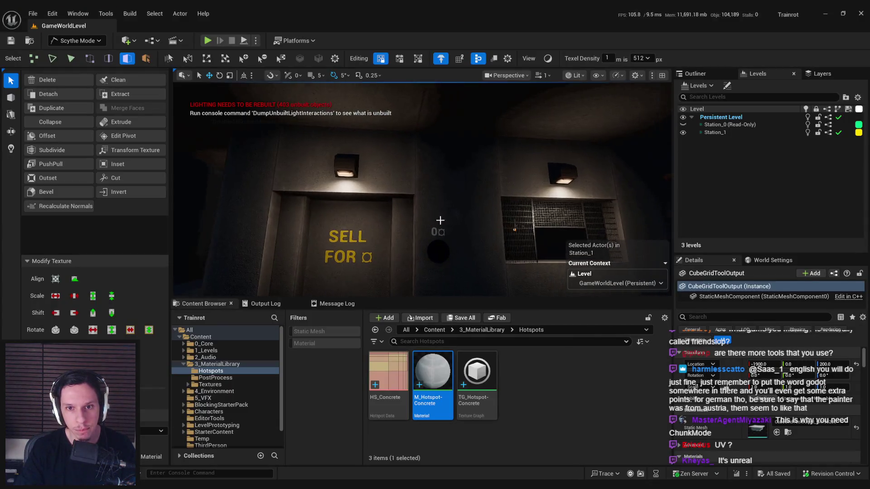
- Browse Plugins > Hotspot Texture Maker Content > Layouts > hsB and preview T_hsB_CracksA
{"action": "left_click_drag", "start_coordinate": [573, 155], "coordinate": [268, 137]}
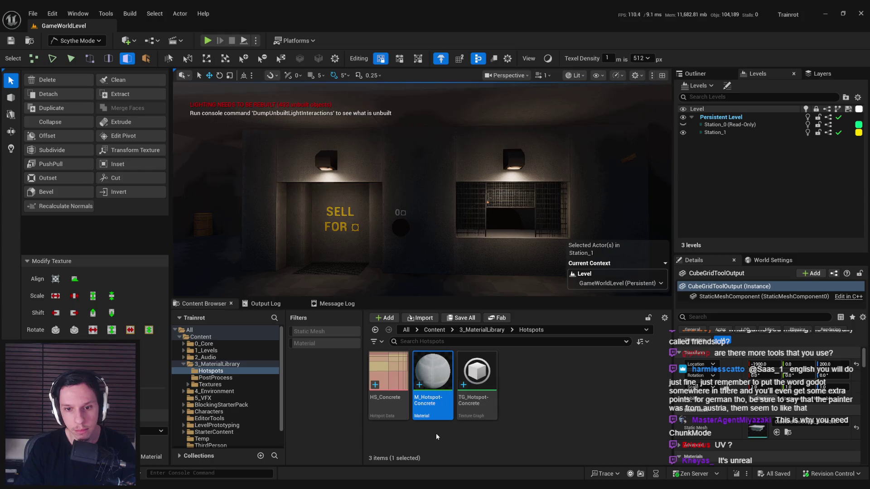
{"action": "mouse_move", "coordinate": [432, 412]}
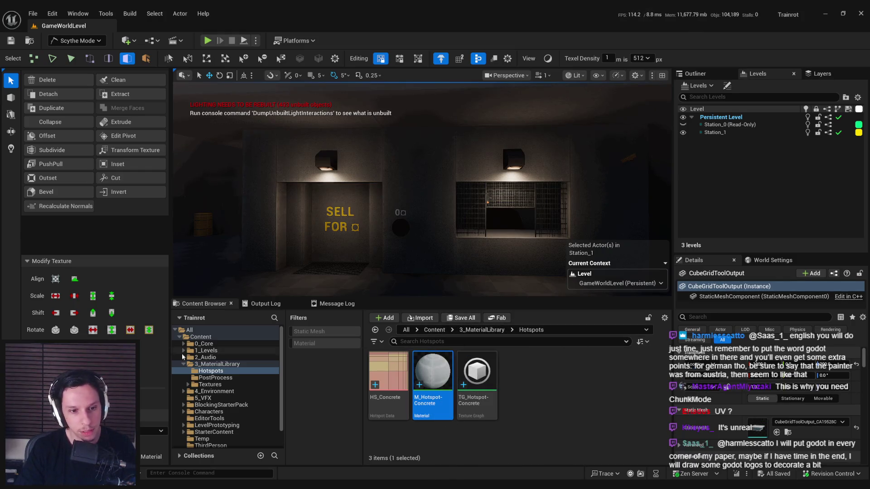
{"action": "scroll", "coordinate": [231, 408], "scroll_direction": "down", "scroll_amount": 2}
{"action": "left_click", "coordinate": [209, 438]}
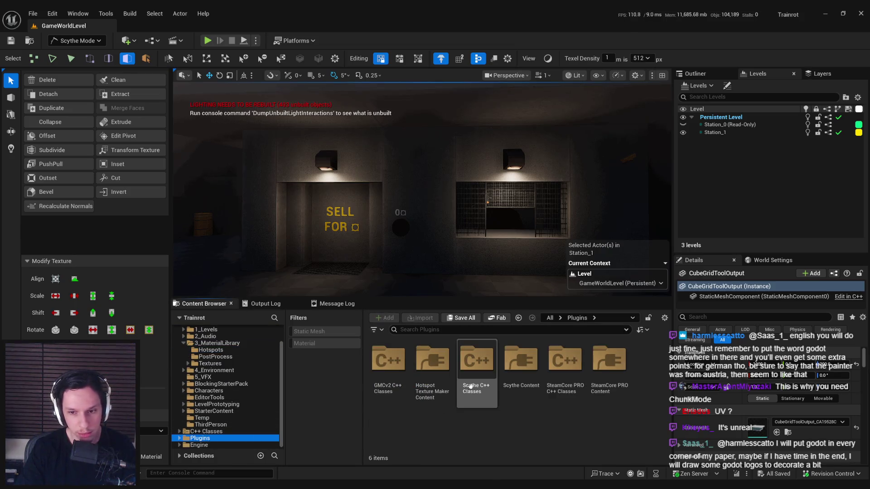
{"action": "double_click", "coordinate": [432, 360]}
{"action": "double_click", "coordinate": [388, 369]}
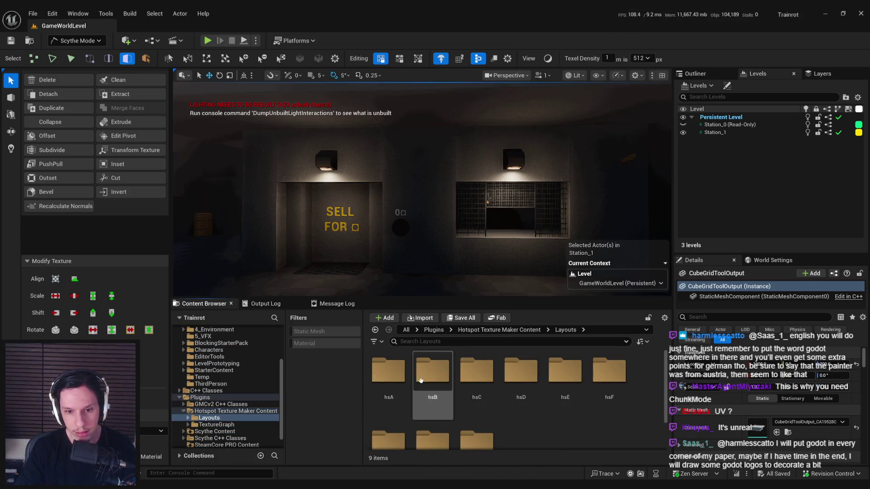
{"action": "double_click", "coordinate": [433, 372]}
{"action": "double_click", "coordinate": [476, 385]}
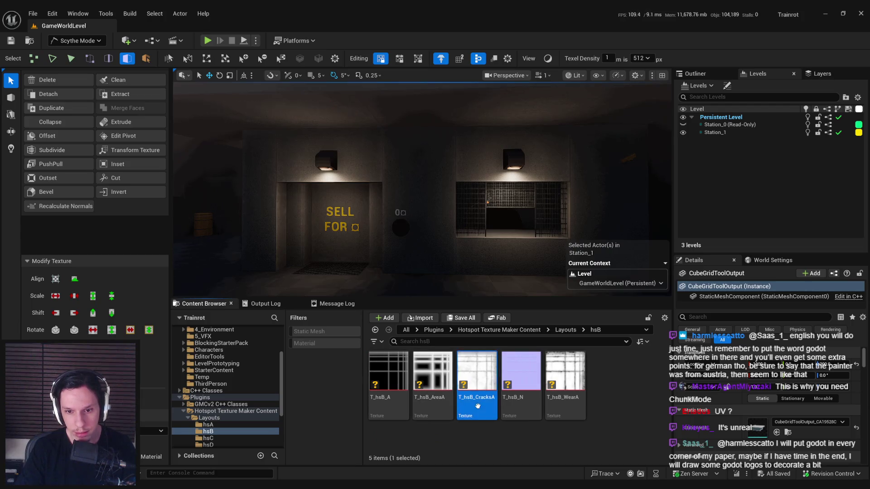
{"action": "scroll", "coordinate": [303, 252], "scroll_direction": "down", "scroll_amount": 4}
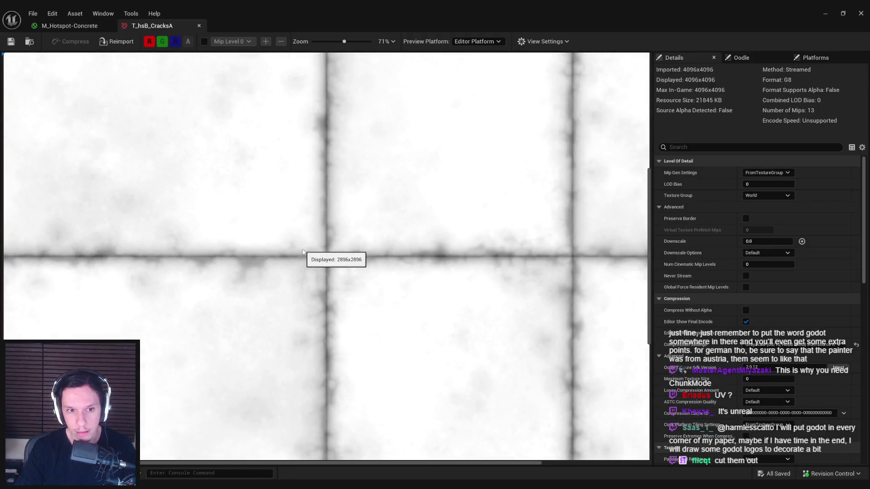
{"action": "middle_click", "coordinate": [167, 28]}
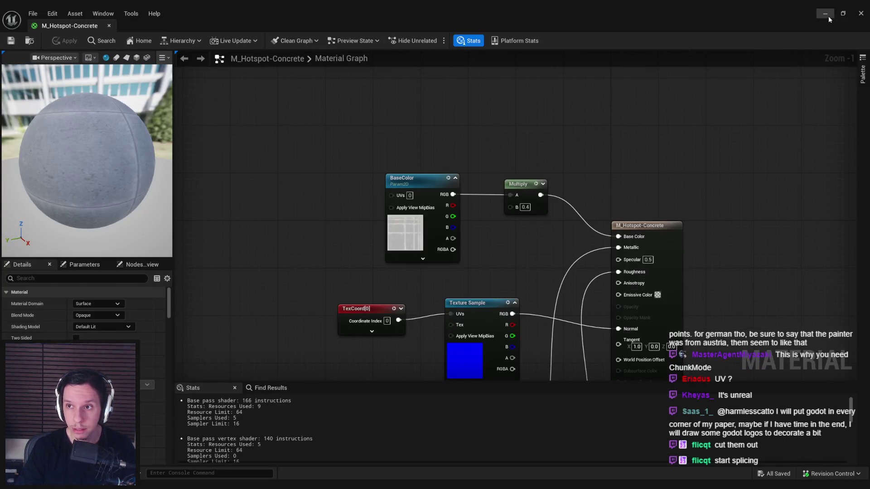
{"action": "left_click", "coordinate": [829, 18]}
{"action": "double_click", "coordinate": [521, 390]}
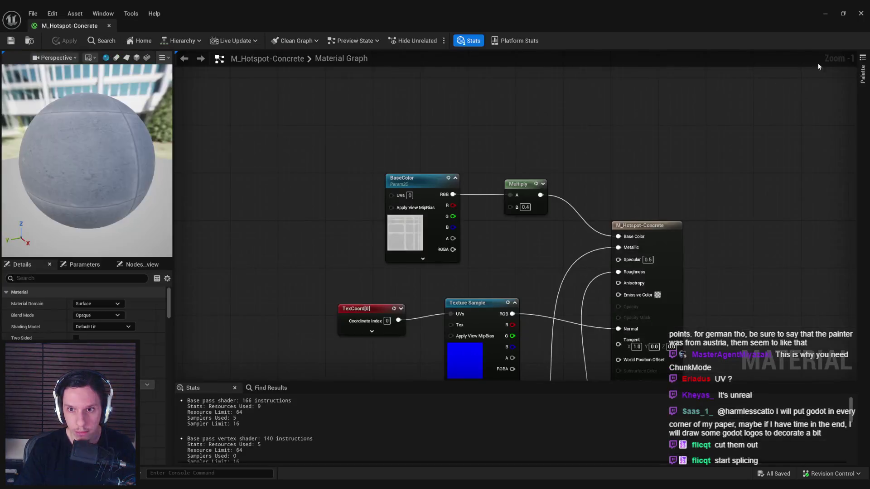
{"action": "left_click", "coordinate": [825, 13]}
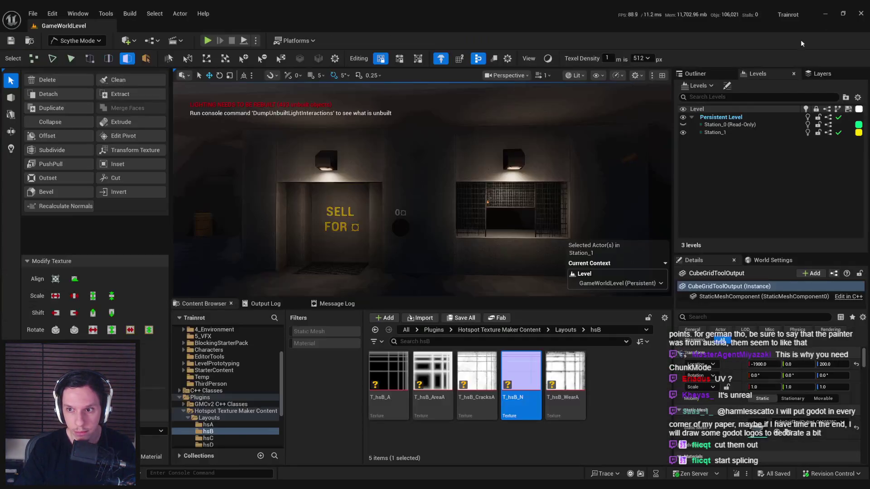
{"action": "double_click", "coordinate": [575, 408]}
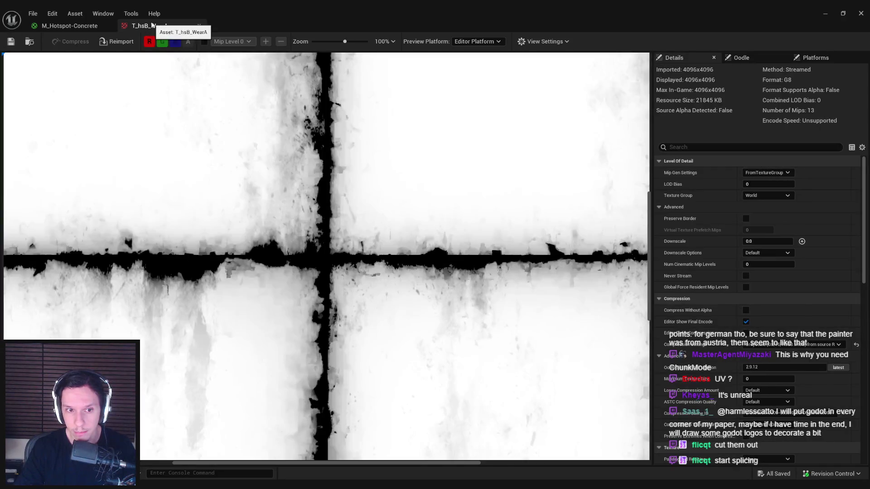
{"action": "middle_click", "coordinate": [152, 25]}
{"action": "left_click", "coordinate": [824, 13]}
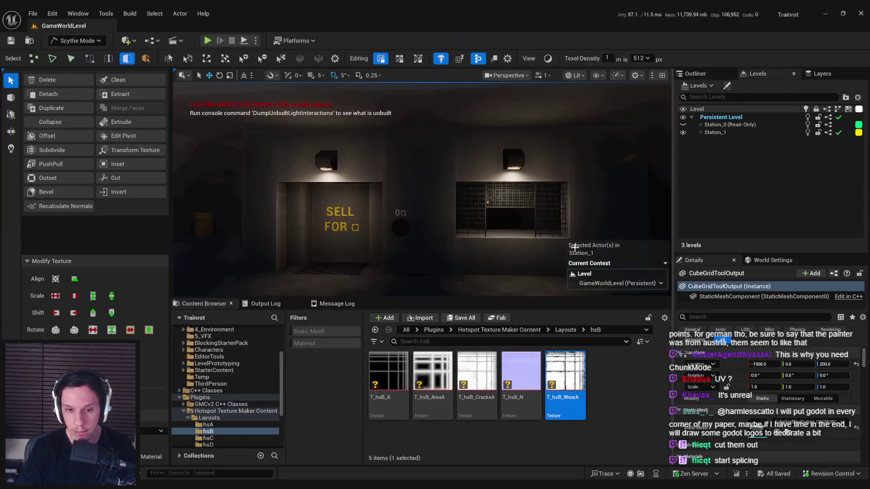
{"action": "left_click", "coordinate": [565, 330]}
{"action": "double_click", "coordinate": [478, 389]}
{"action": "left_click", "coordinate": [565, 330]}
{"action": "double_click", "coordinate": [609, 369]}
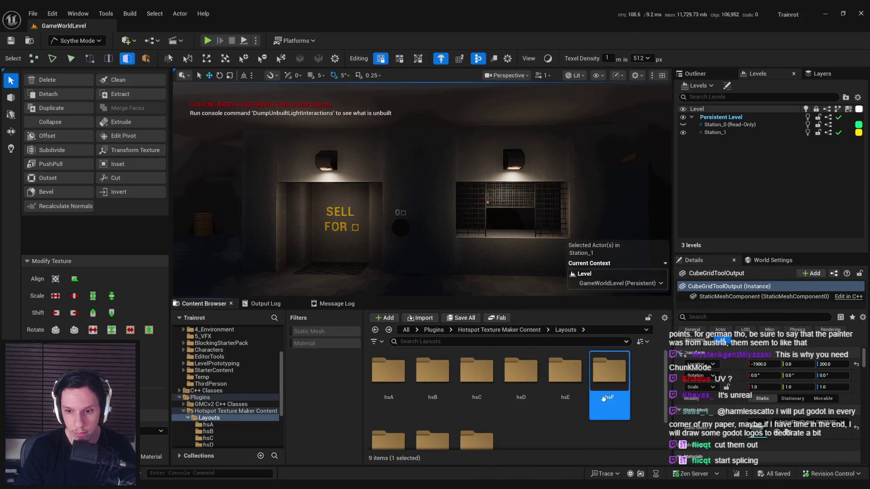
{"action": "left_click", "coordinate": [566, 330]}
{"action": "double_click", "coordinate": [433, 369]}
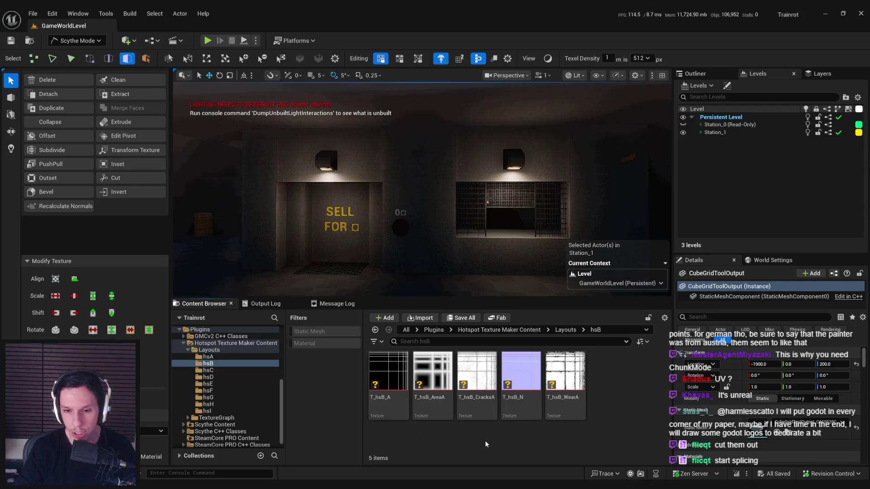
{"action": "double_click", "coordinate": [434, 398]}
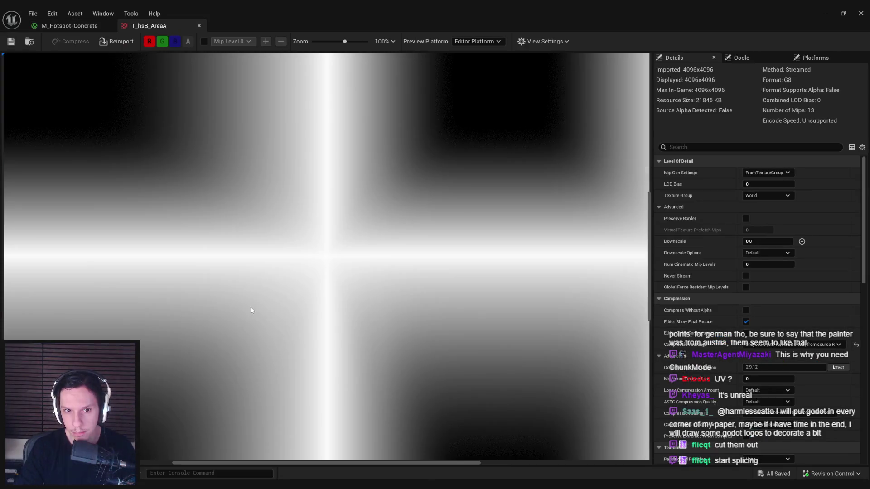
{"action": "scroll", "coordinate": [253, 310], "scroll_direction": "down", "scroll_amount": 8}
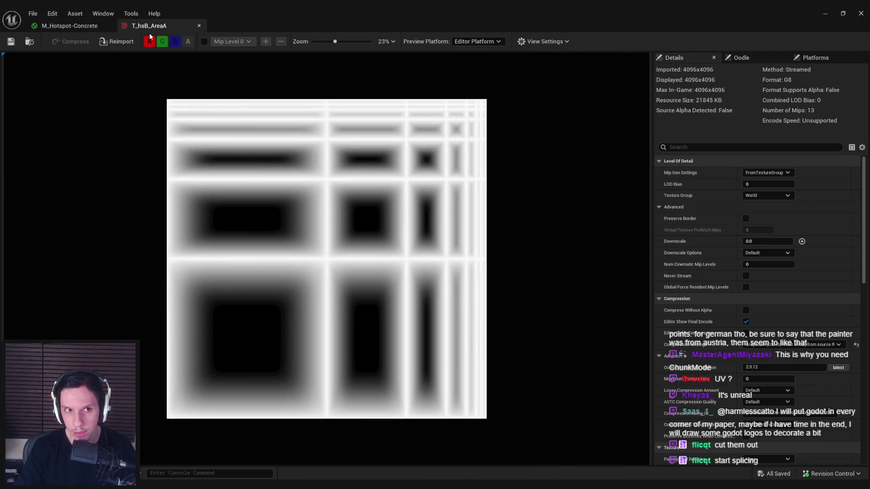
{"action": "middle_click", "coordinate": [150, 27]}
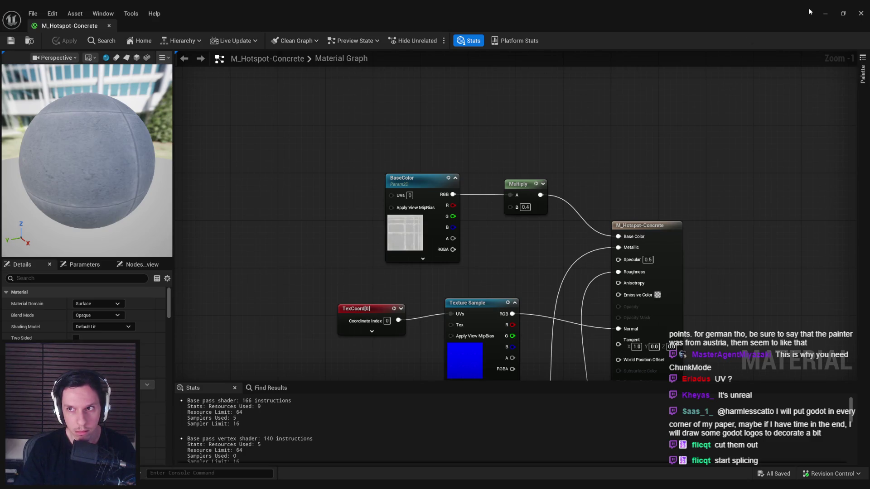
{"action": "left_click", "coordinate": [825, 13]}
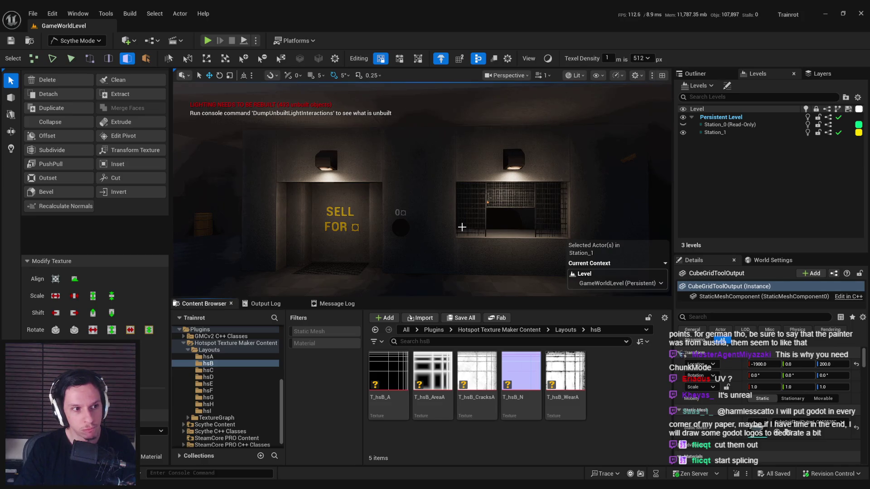
- Fly the camera close to the grated ticket window and select the wall face below it
{"action": "key", "text": "w"}
{"action": "key", "text": "d"}
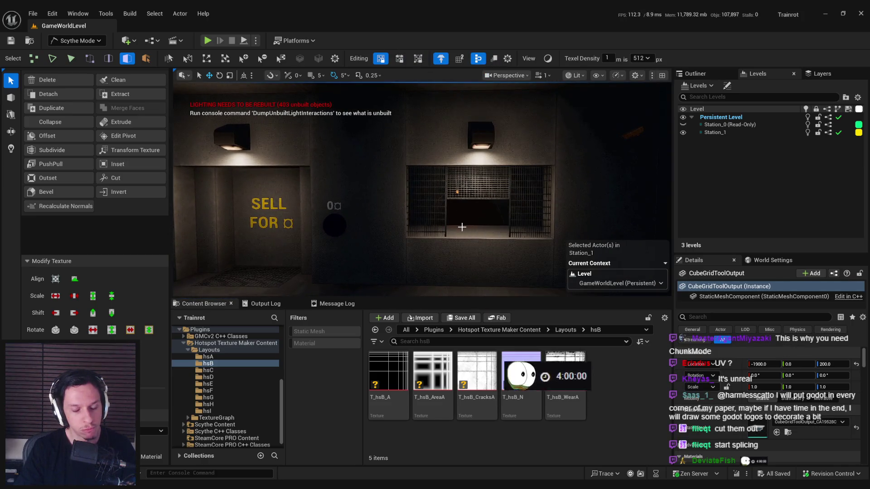
{"action": "key", "text": "d"}
{"action": "key", "text": "e"}
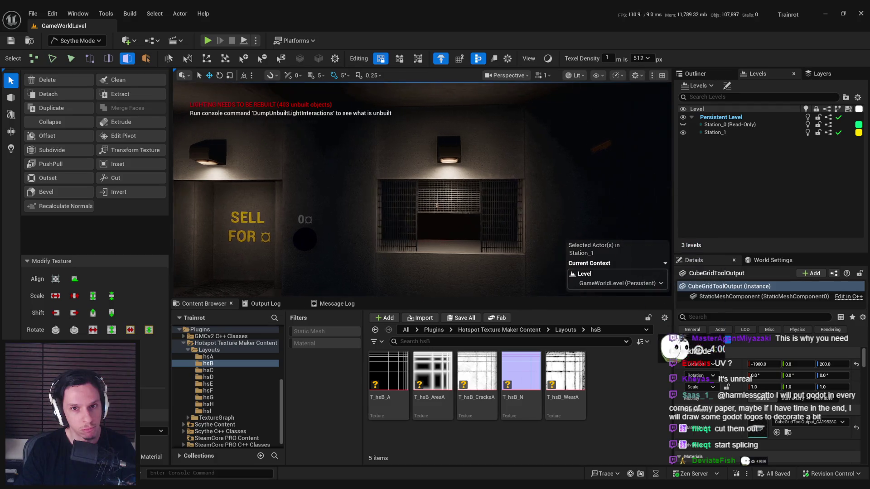
{"action": "key", "text": "w"}
{"action": "key", "text": "d"}
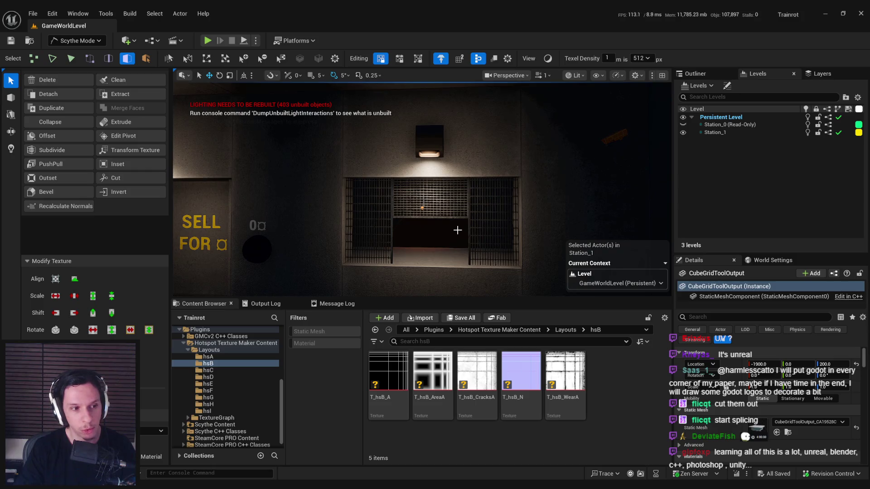
{"action": "left_click_drag", "start_coordinate": [457, 230], "coordinate": [457, 253]}
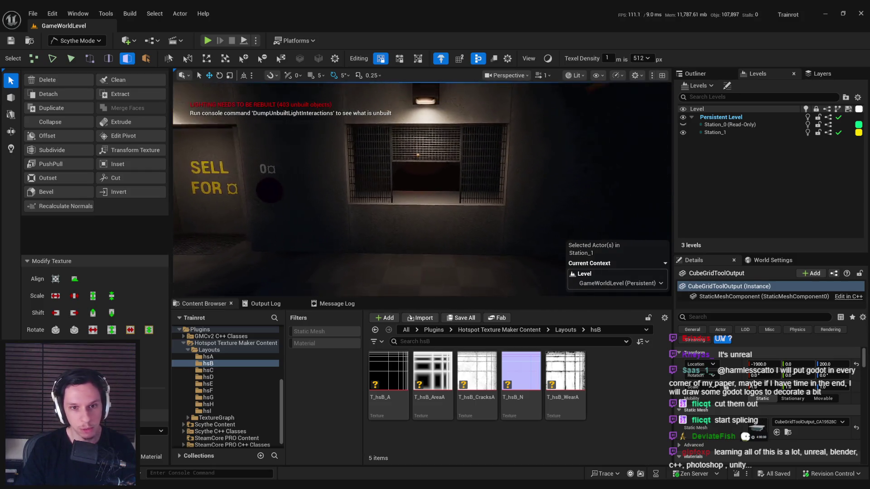
{"action": "key", "text": "w"}
{"action": "key", "text": "d"}
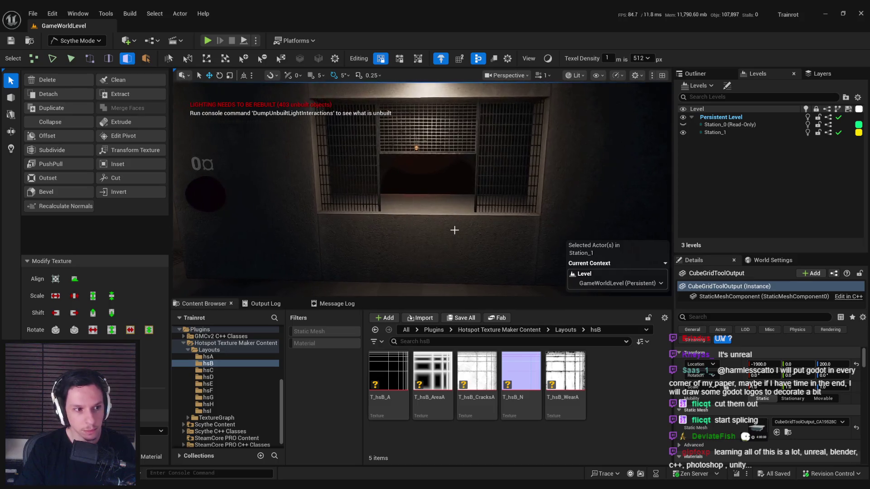
{"action": "scroll", "coordinate": [390, 234], "scroll_direction": "down", "scroll_amount": 3}
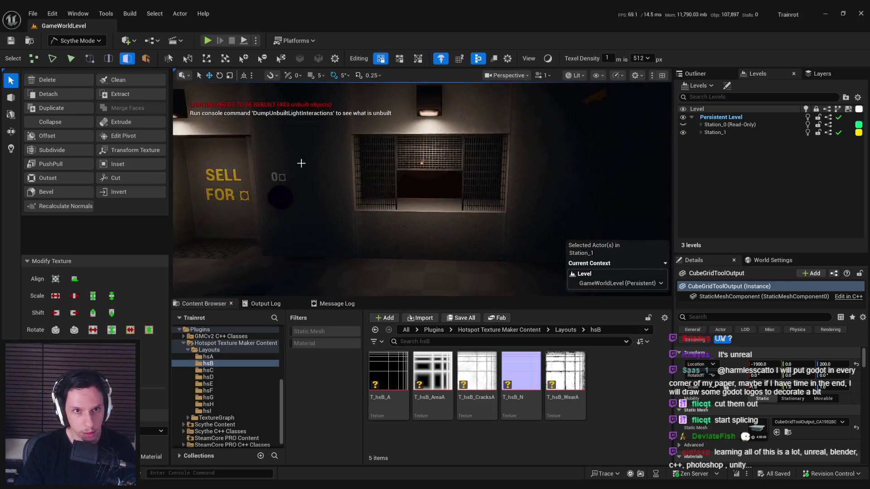
{"action": "left_click", "coordinate": [399, 243]}
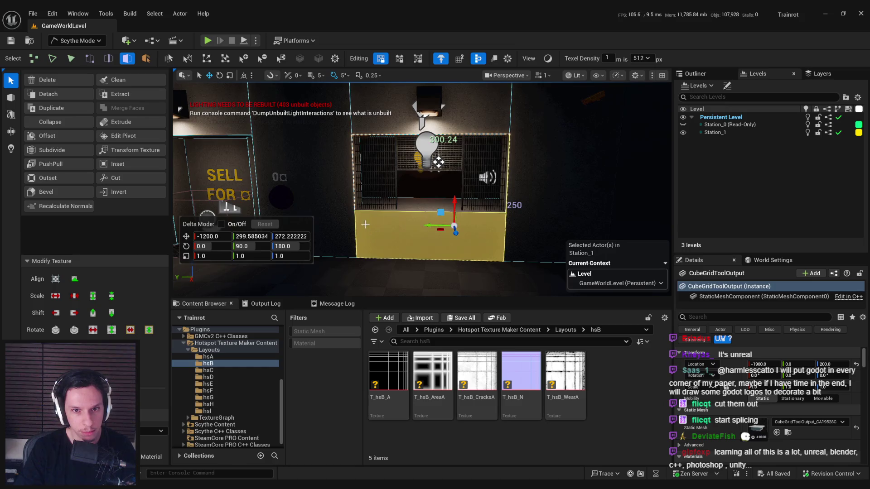
- Cut a horizontal edge below the window and a vertical edge along its left side
{"action": "key", "text": "c"}
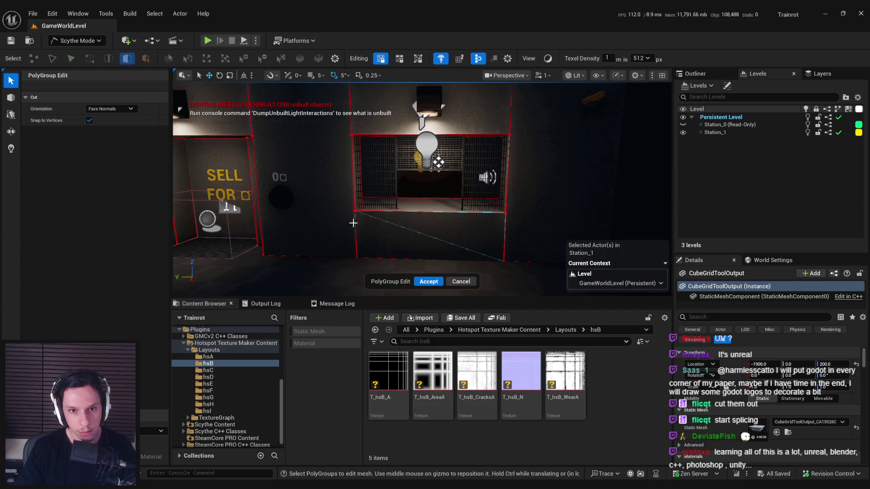
{"action": "left_click", "coordinate": [460, 281]}
{"action": "left_click", "coordinate": [346, 229], "text": "shift"}
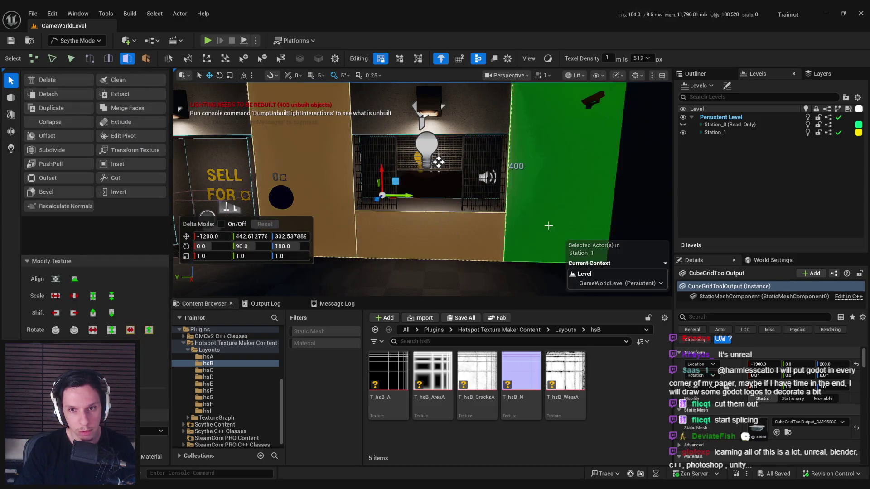
{"action": "left_click", "coordinate": [109, 178]}
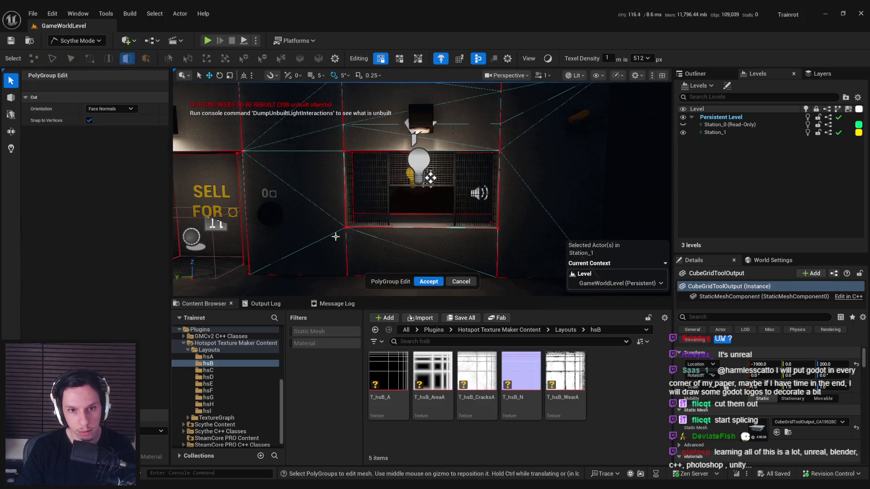
{"action": "left_click", "coordinate": [509, 238]}
{"action": "left_click", "coordinate": [322, 267]}
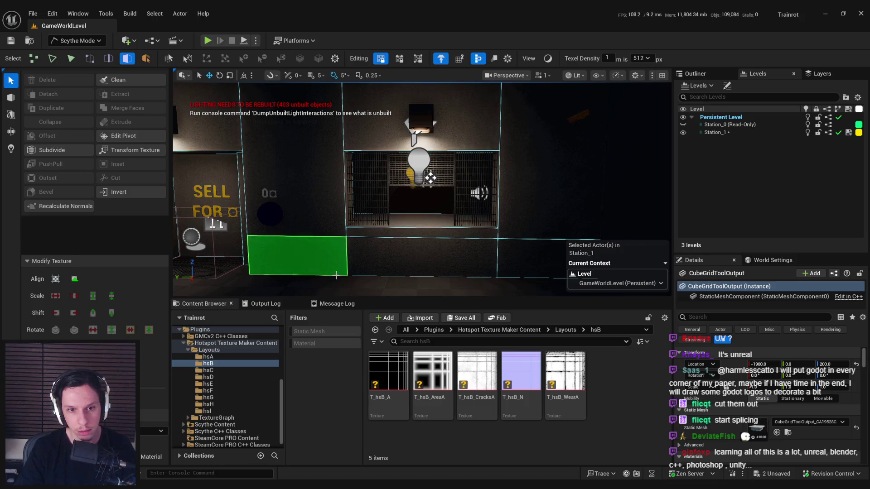
{"action": "left_click", "coordinate": [116, 177]}
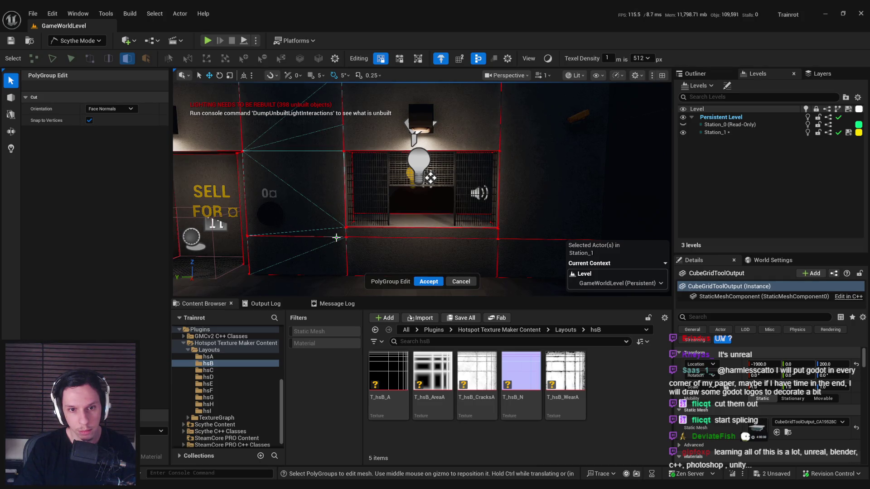
{"action": "left_click", "coordinate": [335, 181]}
- Cut a horizontal edge above the window and a vertical edge along its right side
{"action": "left_click", "coordinate": [357, 144]}
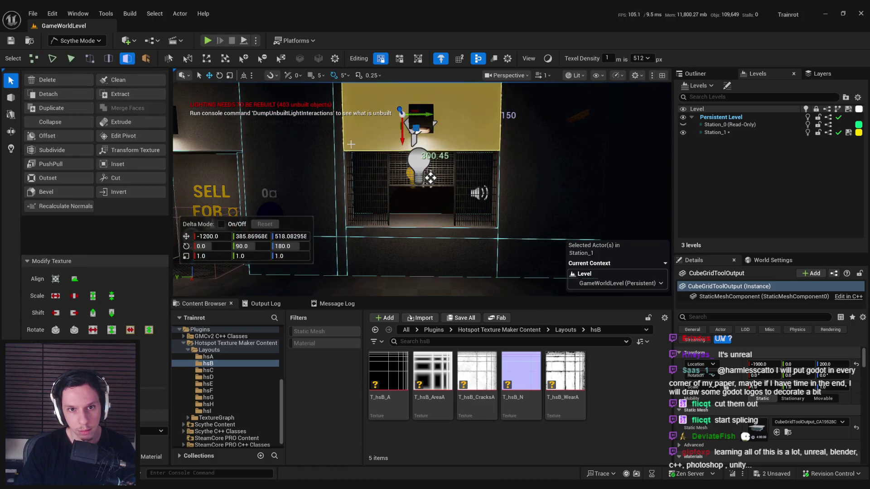
{"action": "key", "text": "c"}
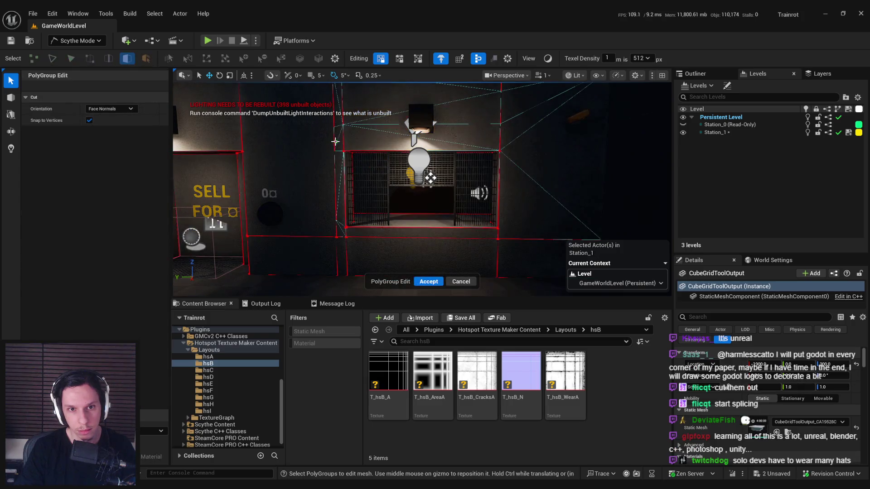
{"action": "left_click", "coordinate": [500, 141]}
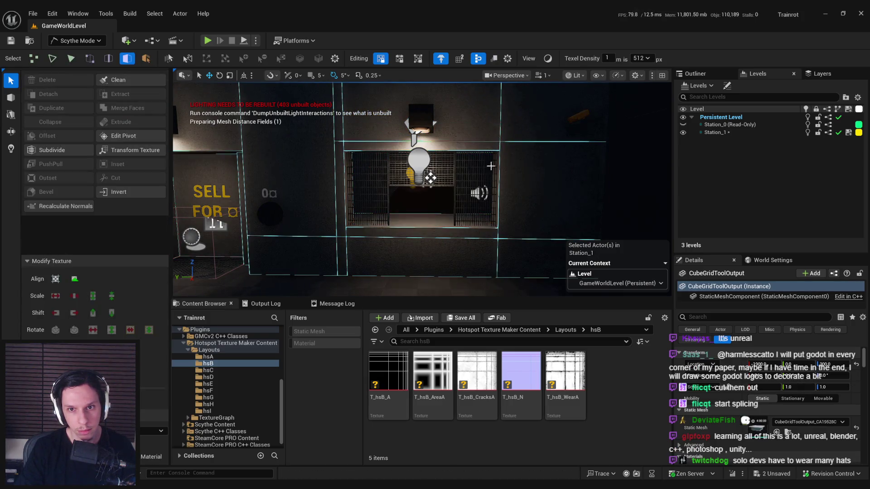
{"action": "left_click", "coordinate": [518, 161]}
{"action": "key", "text": "c"}
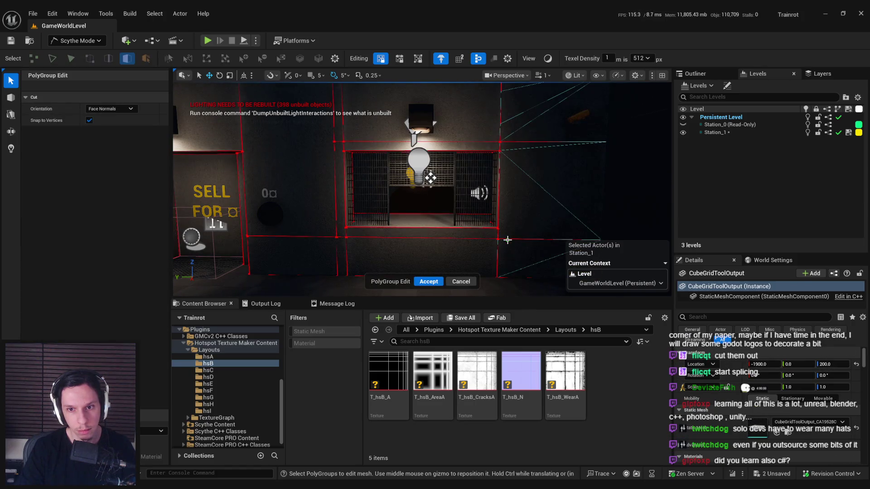
{"action": "left_click", "coordinate": [509, 141]}
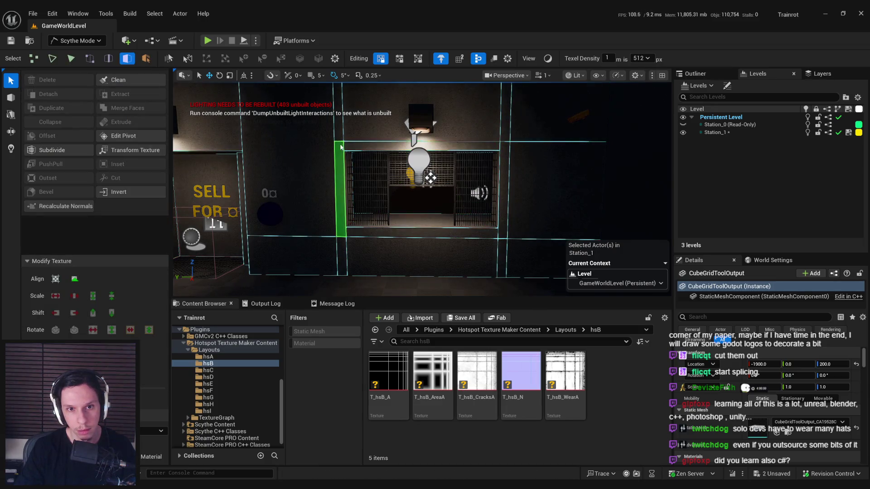
{"action": "left_click", "coordinate": [340, 218]}
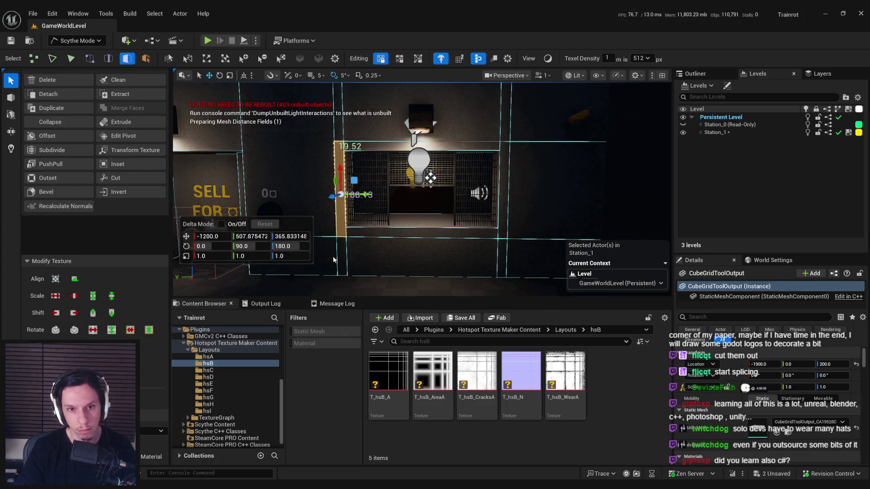
- Add the bottom, right and top strips to the left strip, undo the stray move, and frame them
{"action": "left_click", "coordinate": [421, 232]}
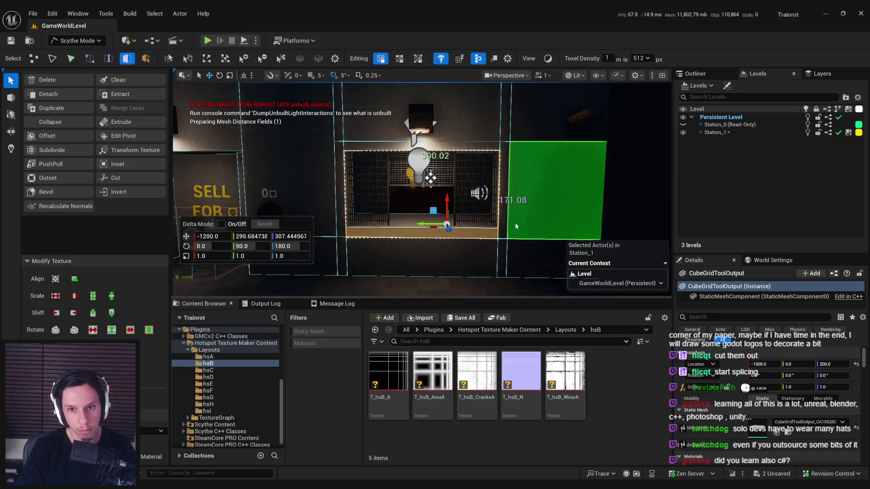
{"action": "left_click", "coordinate": [499, 195]}
{"action": "left_click", "coordinate": [438, 145]}
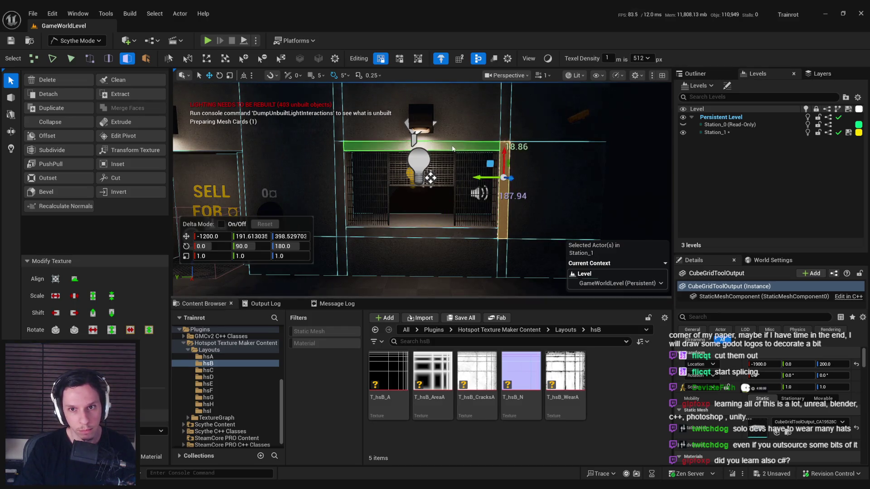
{"action": "scroll", "coordinate": [388, 246], "scroll_direction": "up", "scroll_amount": 3}
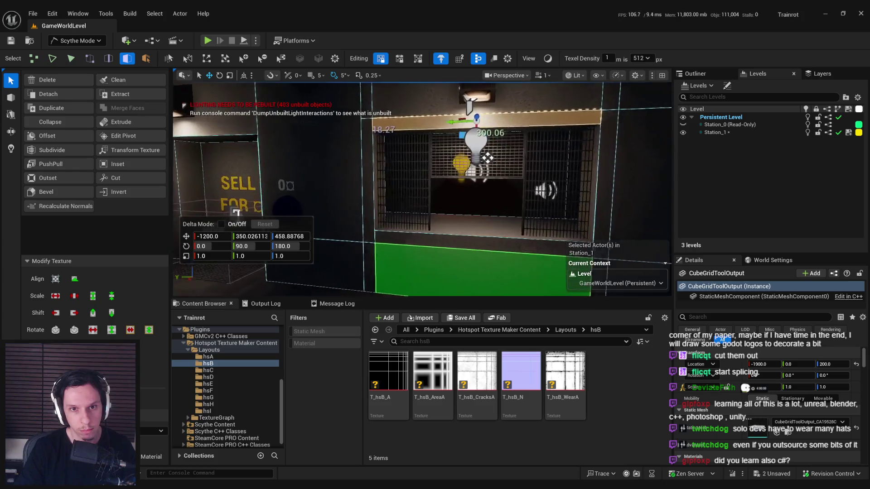
{"action": "key", "text": "g"}
{"action": "mouse_move", "coordinate": [409, 255]}
{"action": "left_mouse_down"}
{"action": "mouse_move", "coordinate": [441, 253]}
{"action": "mouse_move", "coordinate": [417, 243]}
{"action": "left_mouse_up"}
{"action": "key", "text": "g"}
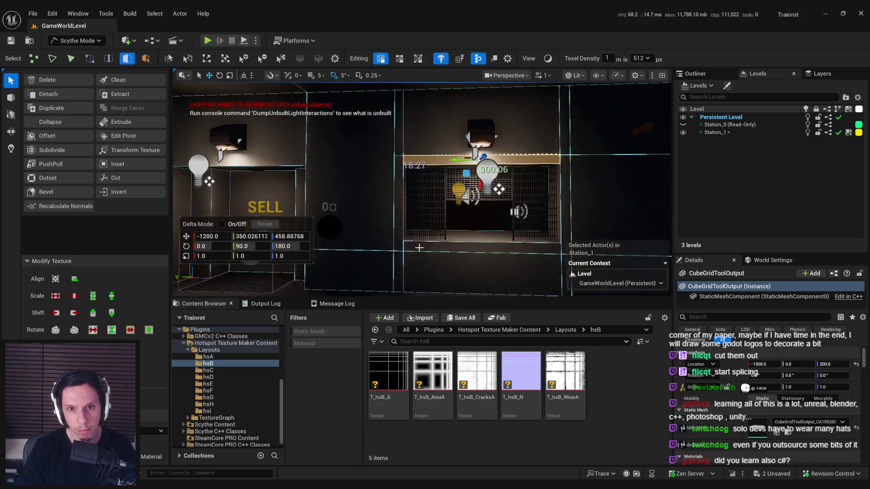
{"action": "scroll", "coordinate": [416, 243], "scroll_direction": "up", "scroll_amount": 3}
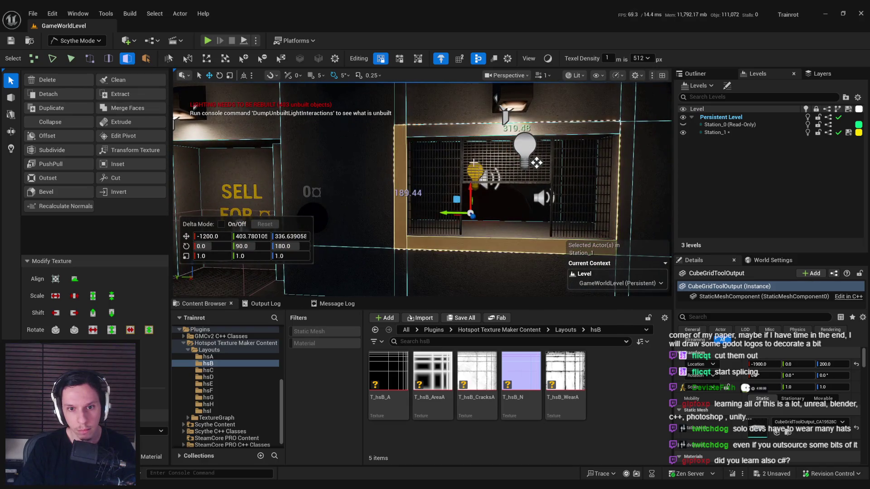
{"action": "left_click_drag", "start_coordinate": [471, 130], "coordinate": [470, 181]}
{"action": "key", "text": "ctrl+z"}
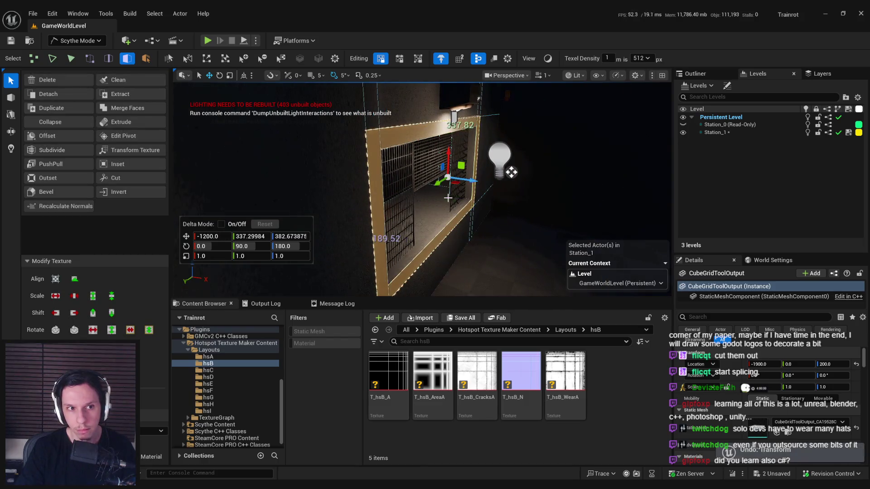
{"action": "key", "text": "f"}
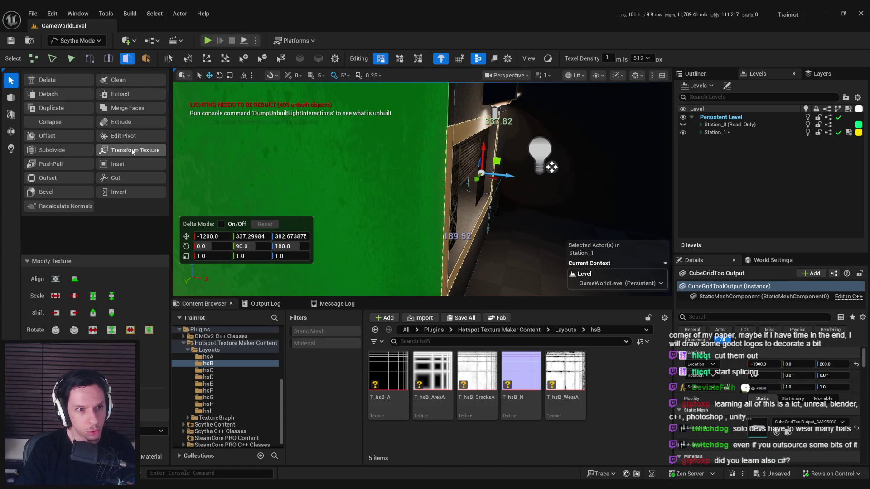
{"action": "key", "text": "f"}
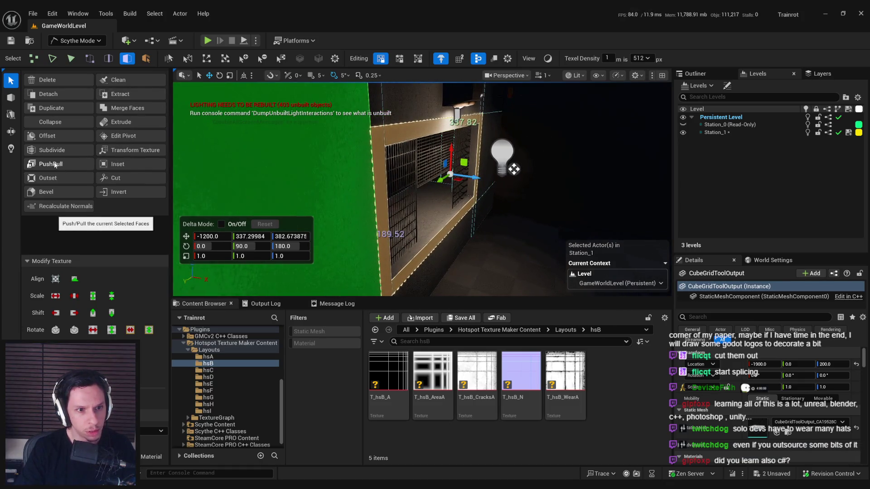
{"action": "left_click", "coordinate": [53, 164]}
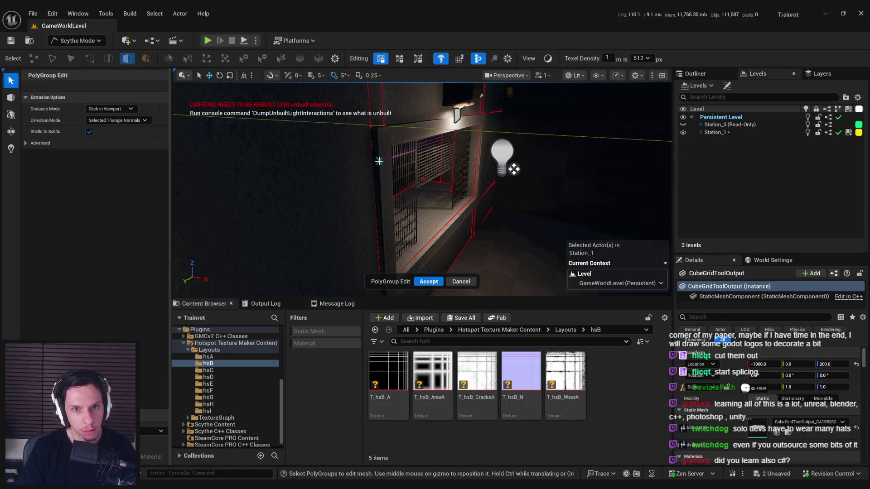
{"action": "left_click", "coordinate": [400, 216]}
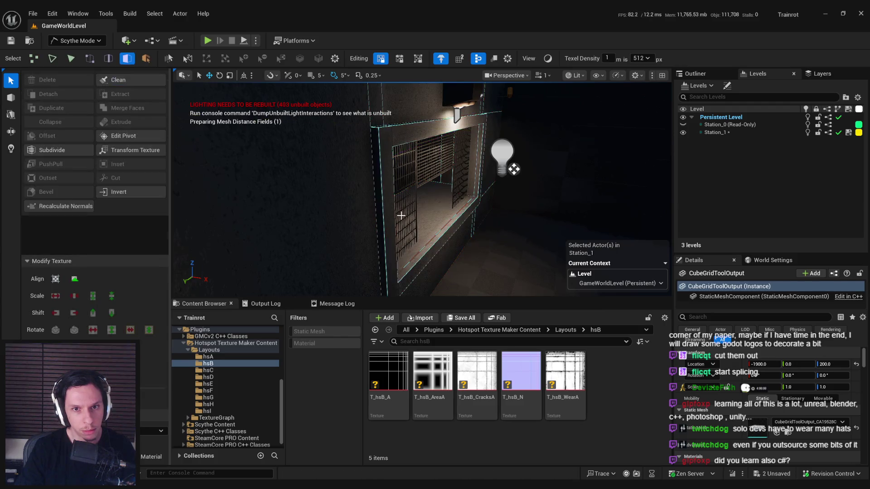
{"action": "left_click", "coordinate": [376, 145]}
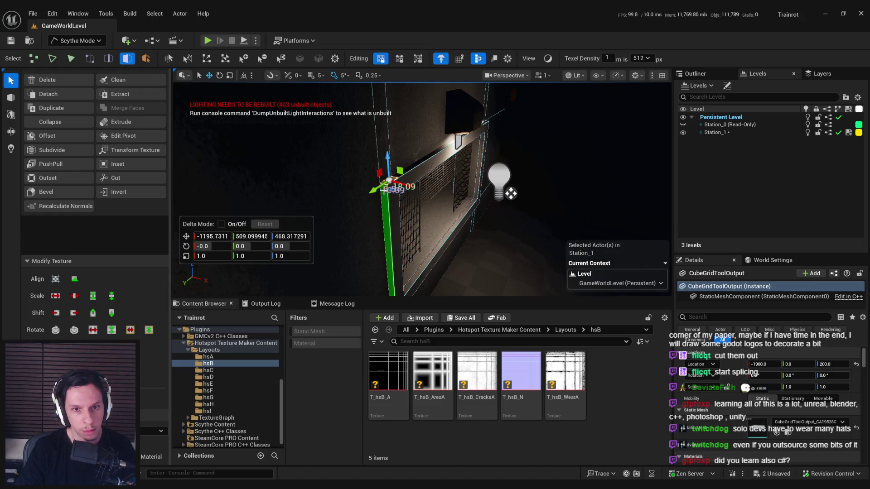
{"action": "left_click", "coordinate": [385, 184]}
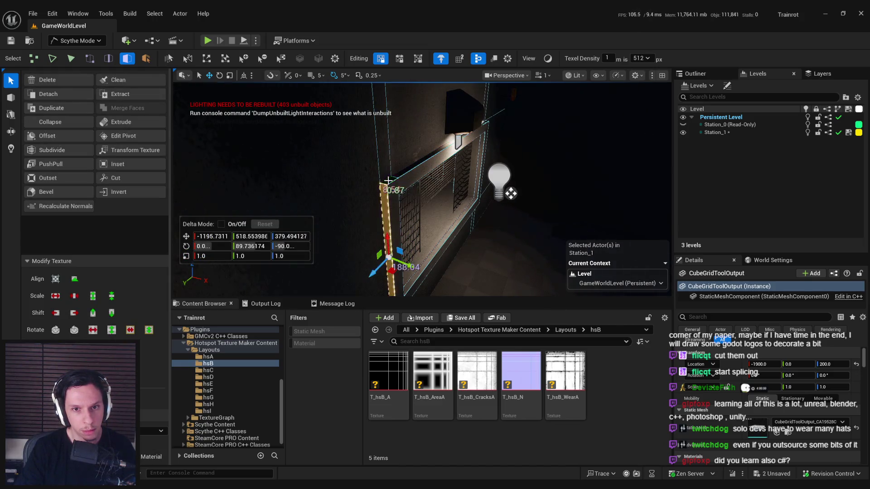
{"action": "left_click", "coordinate": [385, 203]}
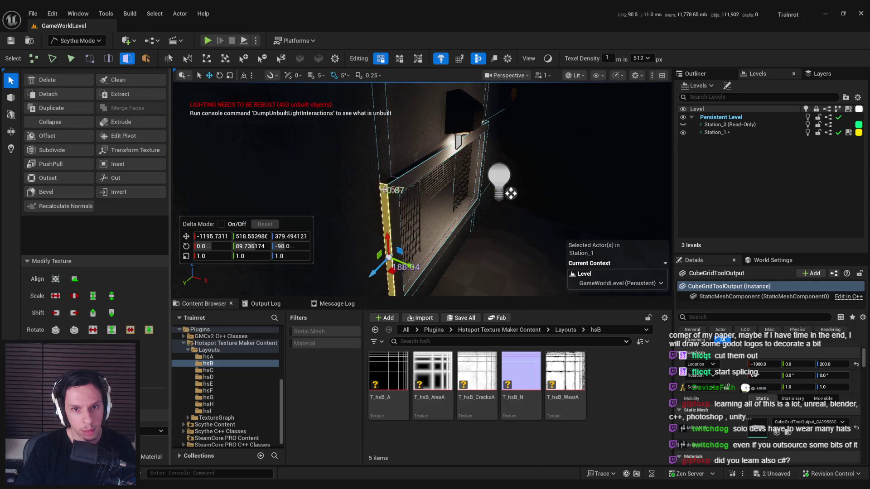
{"action": "left_click", "coordinate": [396, 176]}
{"action": "left_click", "coordinate": [393, 178]}
{"action": "left_click", "coordinate": [394, 177]}
{"action": "left_click", "coordinate": [396, 176]}
{"action": "left_click", "coordinate": [395, 177]}
{"action": "left_click", "coordinate": [395, 177]}
{"action": "left_click", "coordinate": [394, 177]}
{"action": "scroll", "coordinate": [408, 174], "scroll_direction": "up", "scroll_amount": 5}
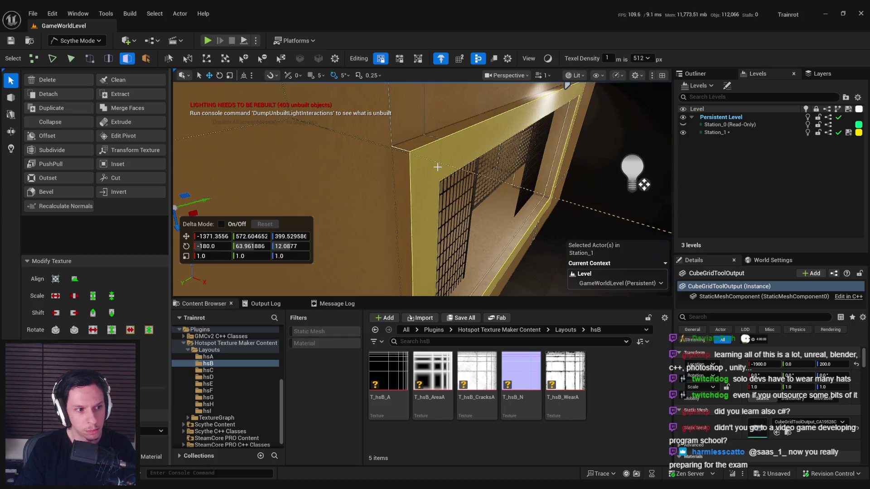
{"action": "mouse_move", "coordinate": [437, 167]}
{"action": "left_mouse_down"}
{"action": "mouse_move", "coordinate": [442, 231]}
{"action": "mouse_move", "coordinate": [398, 204]}
{"action": "left_mouse_up"}
{"action": "left_click", "coordinate": [294, 181]}
{"action": "scroll", "coordinate": [408, 204], "scroll_direction": "up", "scroll_amount": 3}
{"action": "scroll", "coordinate": [422, 189], "scroll_direction": "up", "scroll_amount": 2}
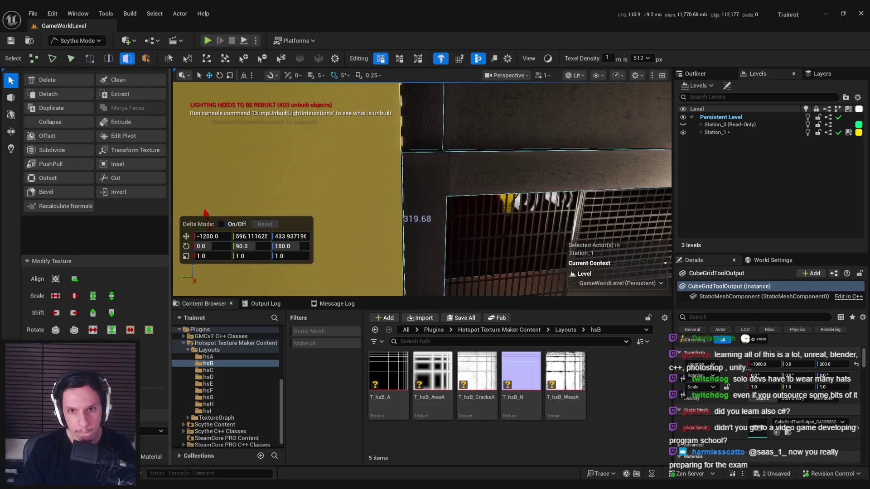
{"action": "scroll", "coordinate": [293, 208], "scroll_direction": "down", "scroll_amount": 5}
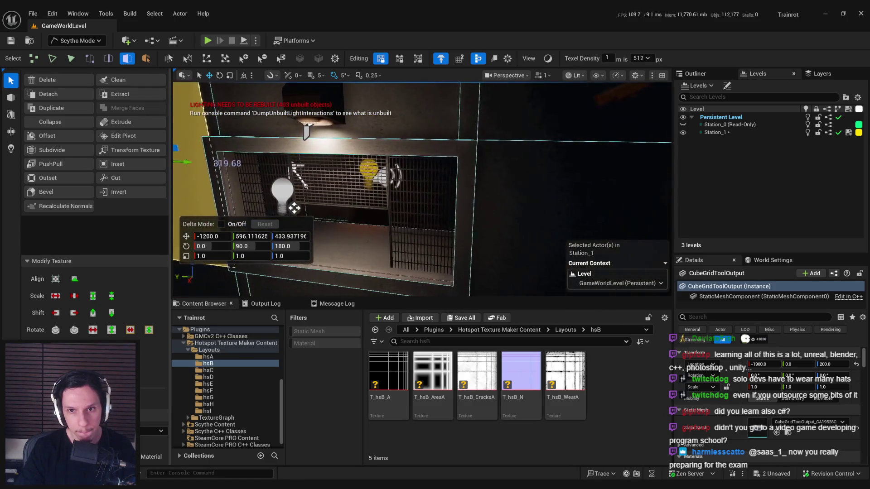
{"action": "key", "text": "a"}
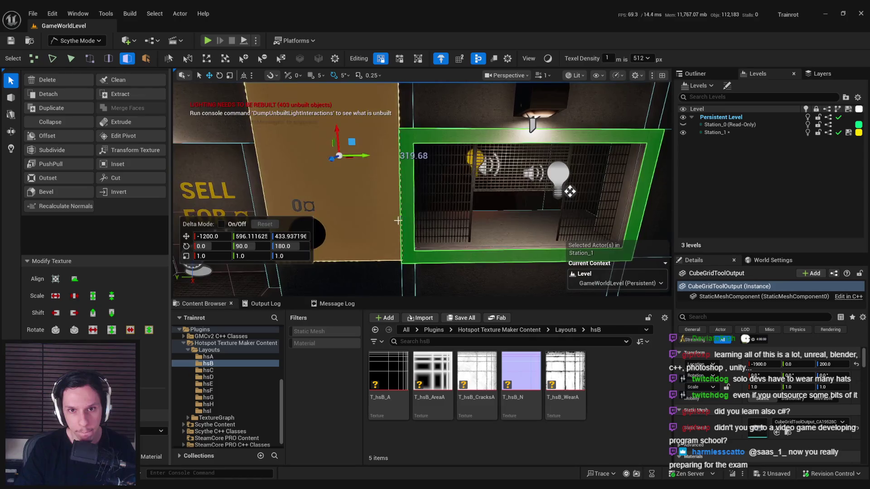
{"action": "left_click", "coordinate": [405, 263]}
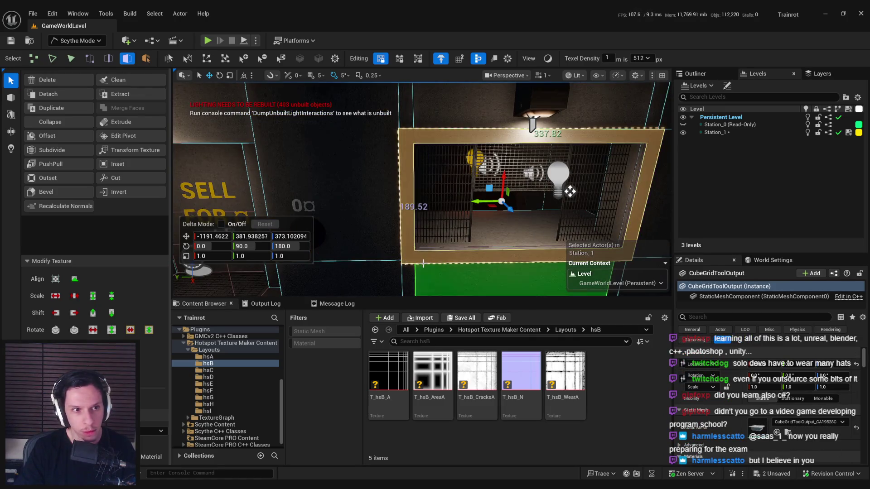
- Cut the wall along the ticket window's lower and top edges with PolyGroup Edit's Cut tool
{"action": "key", "text": "w"}
{"action": "key", "text": "c"}
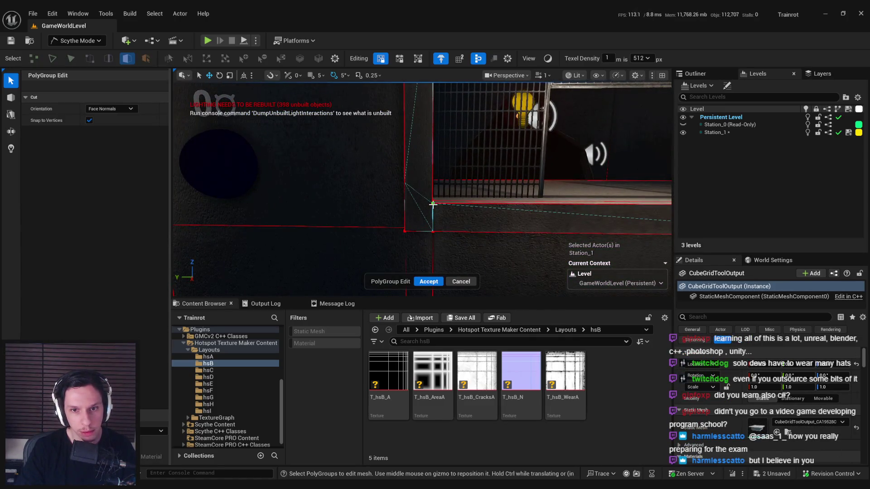
{"action": "left_click", "coordinate": [433, 231]}
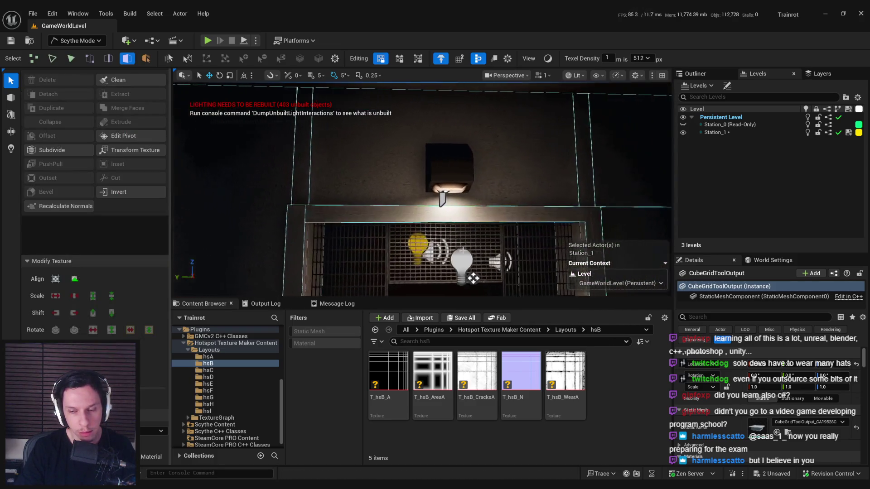
{"action": "left_click", "coordinate": [488, 209]}
{"action": "key", "text": "c"}
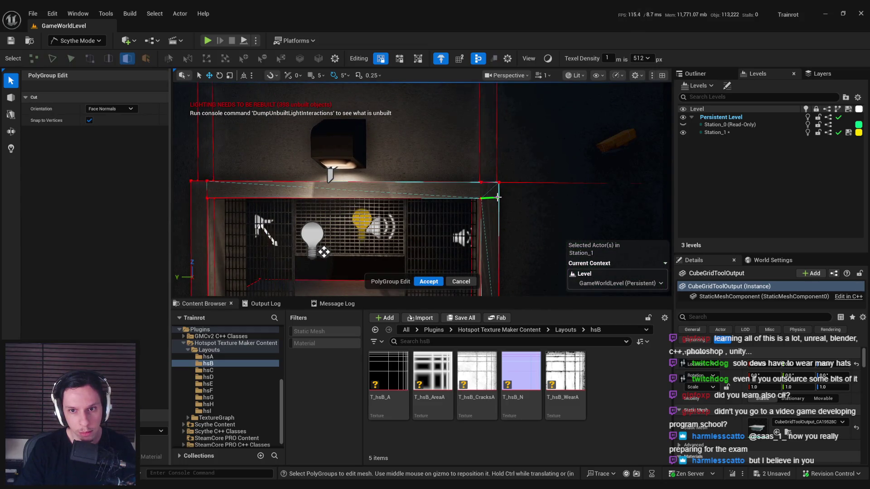
{"action": "key", "text": "Escape"}
{"action": "key", "text": "c"}
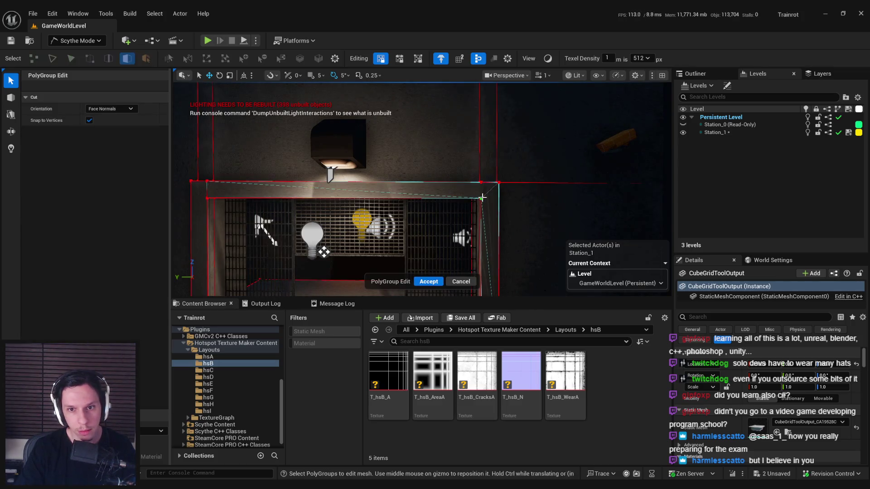
{"action": "key", "text": "Escape"}
{"action": "scroll", "coordinate": [481, 185], "scroll_direction": "down", "scroll_amount": 3}
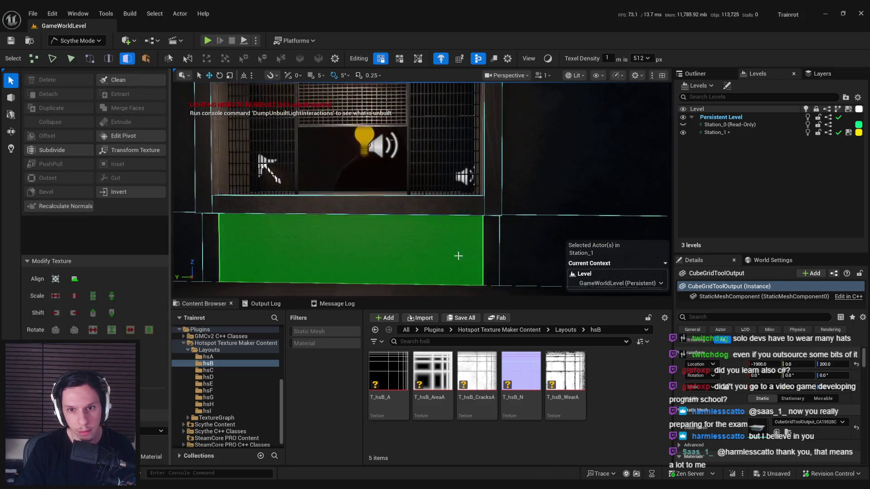
- Select each new wall strip below, left of, above and right of the window
{"action": "left_click", "coordinate": [489, 208]}
{"action": "key", "text": "shift+f"}
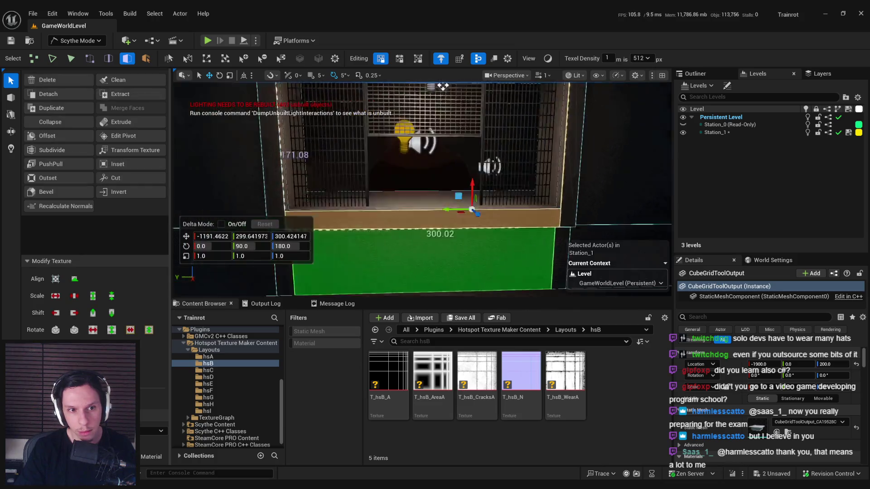
{"action": "left_click", "coordinate": [324, 190]}
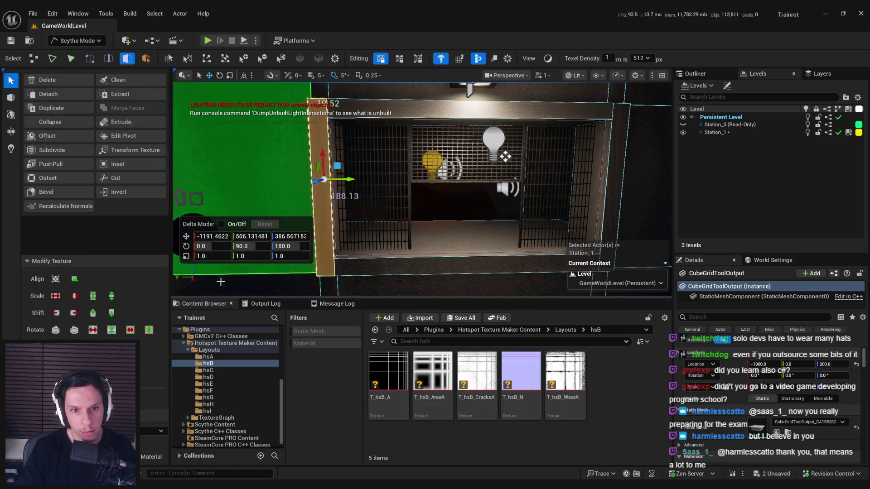
{"action": "left_click", "coordinate": [407, 156]}
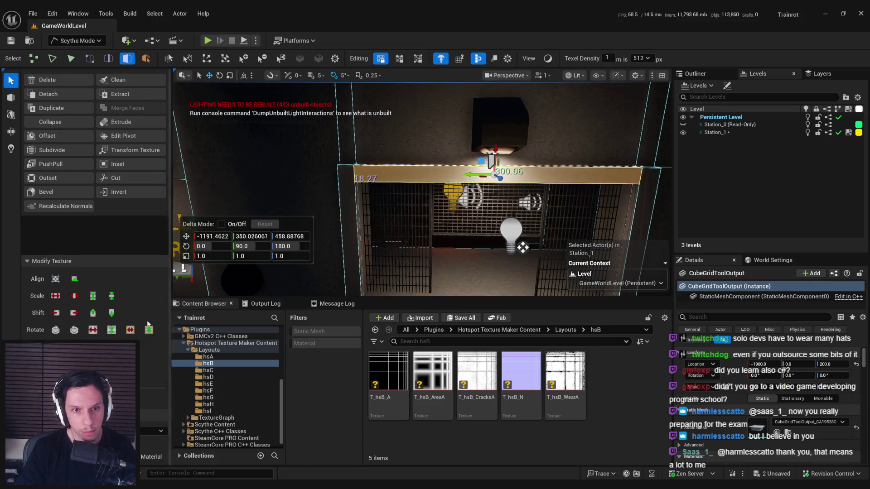
{"action": "left_click", "coordinate": [541, 217]}
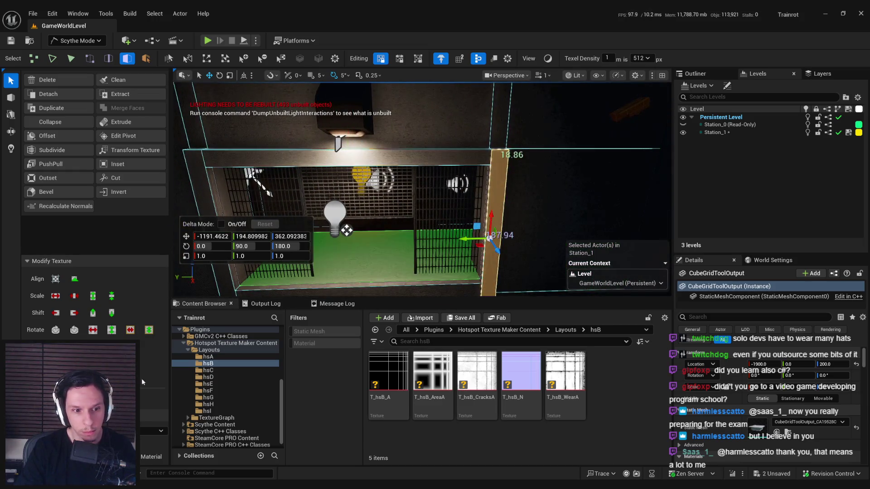
{"action": "mouse_move", "coordinate": [346, 230]}
{"action": "left_mouse_down"}
{"action": "mouse_move", "coordinate": [540, 242]}
{"action": "mouse_move", "coordinate": [398, 204]}
{"action": "mouse_move", "coordinate": [534, 163]}
{"action": "mouse_move", "coordinate": [408, 177]}
{"action": "mouse_move", "coordinate": [392, 161]}
{"action": "mouse_move", "coordinate": [365, 224]}
{"action": "left_mouse_up"}
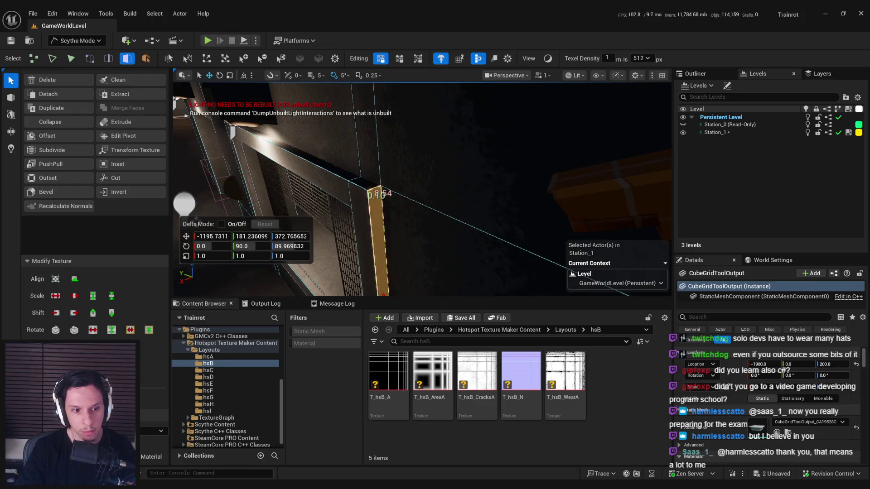
- Switch the viewport to Shaded Unlit and look over the wall and floor strips
{"action": "left_click", "coordinate": [548, 59]}
{"action": "mouse_move", "coordinate": [272, 190]}
{"action": "left_mouse_down"}
{"action": "mouse_move", "coordinate": [263, 150]}
{"action": "mouse_move", "coordinate": [404, 162]}
{"action": "left_mouse_up"}
{"action": "left_click_drag", "start_coordinate": [328, 122], "coordinate": [438, 183]}
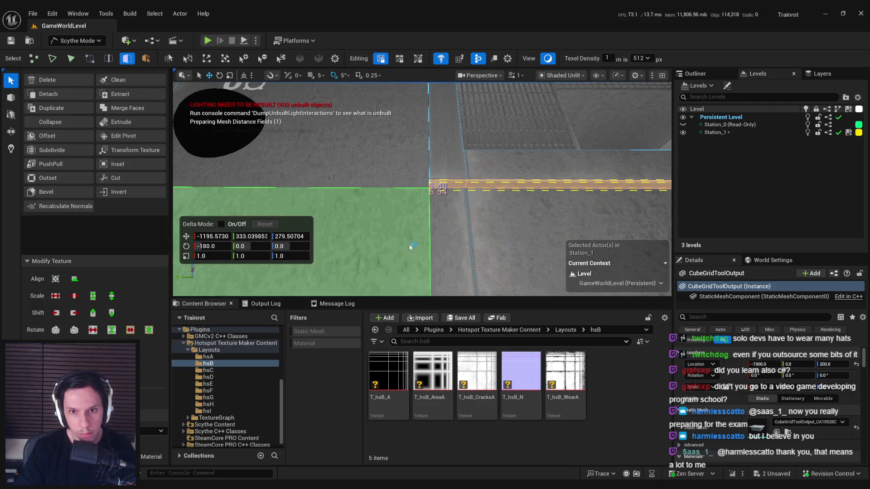
- Select the wall face above the window and widen it to about 337 units
{"action": "left_click", "coordinate": [392, 254]}
{"action": "mouse_move", "coordinate": [392, 254]}
{"action": "left_mouse_down"}
{"action": "mouse_move", "coordinate": [500, 197]}
{"action": "mouse_move", "coordinate": [498, 186]}
{"action": "left_mouse_up"}
{"action": "key", "text": "f"}
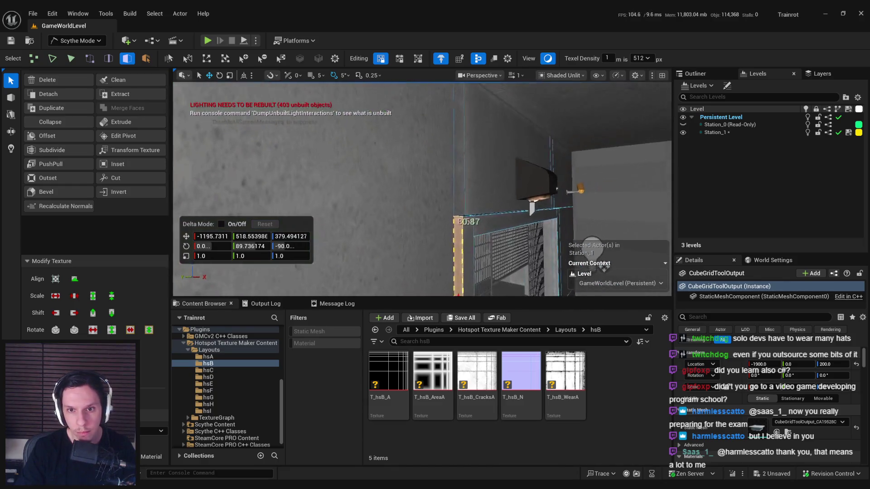
{"action": "mouse_move", "coordinate": [428, 208]}
{"action": "left_mouse_down"}
{"action": "mouse_move", "coordinate": [356, 190]}
{"action": "mouse_move", "coordinate": [407, 177]}
{"action": "left_mouse_up"}
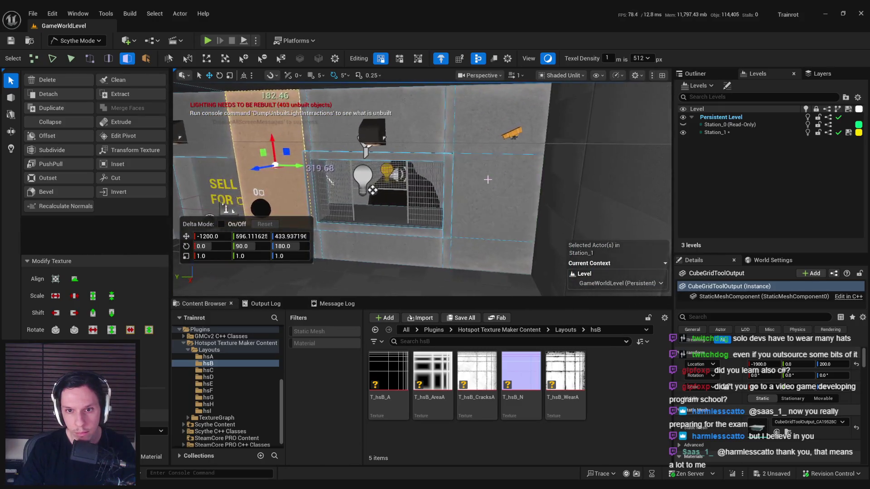
{"action": "left_click", "coordinate": [494, 212]}
{"action": "left_click", "coordinate": [472, 125], "text": "shift"}
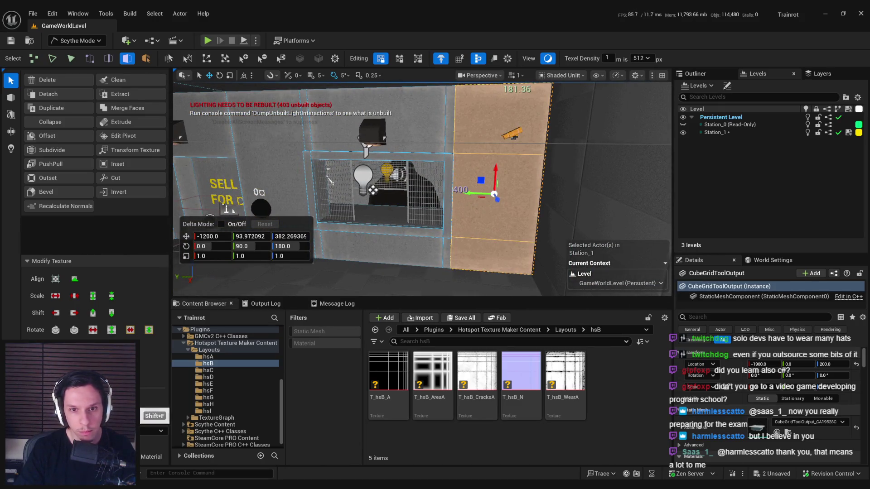
{"action": "left_click", "coordinate": [388, 260]}
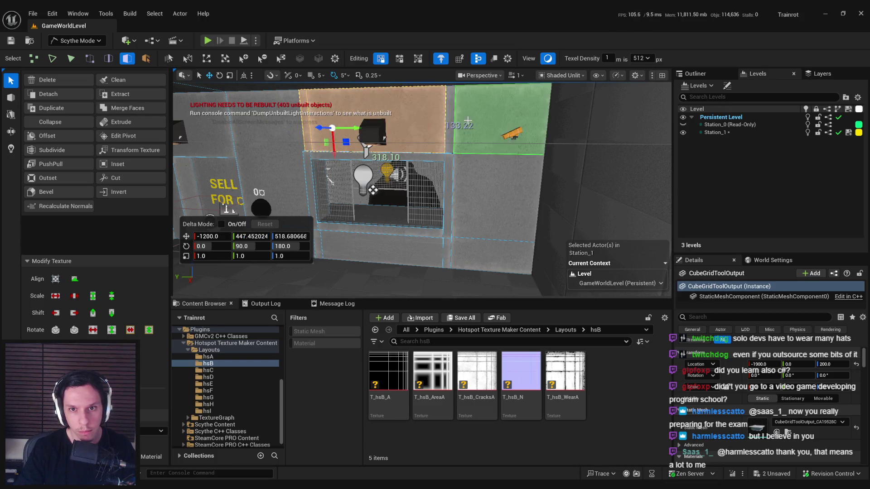
{"action": "left_click_drag", "start_coordinate": [468, 121], "coordinate": [453, 125]}
- Fly around the cage to inspect its floor face and the building's side
{"action": "key", "text": "Left"}
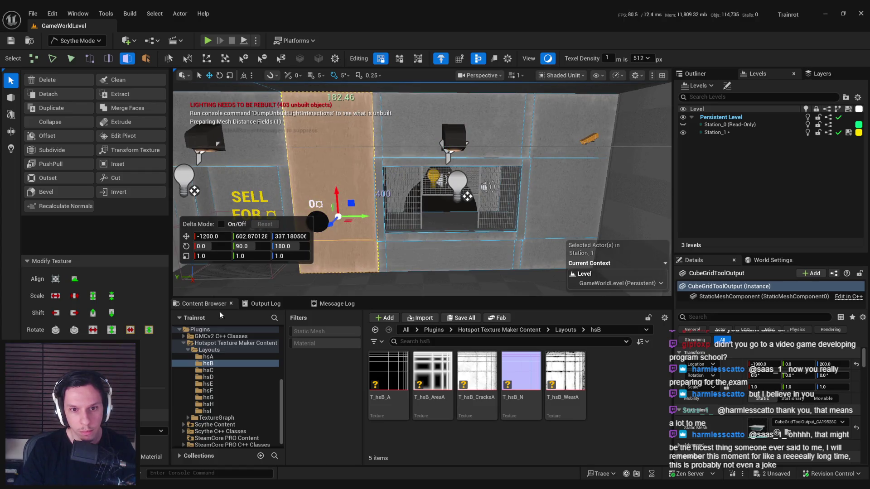
{"action": "key", "text": "Left"}
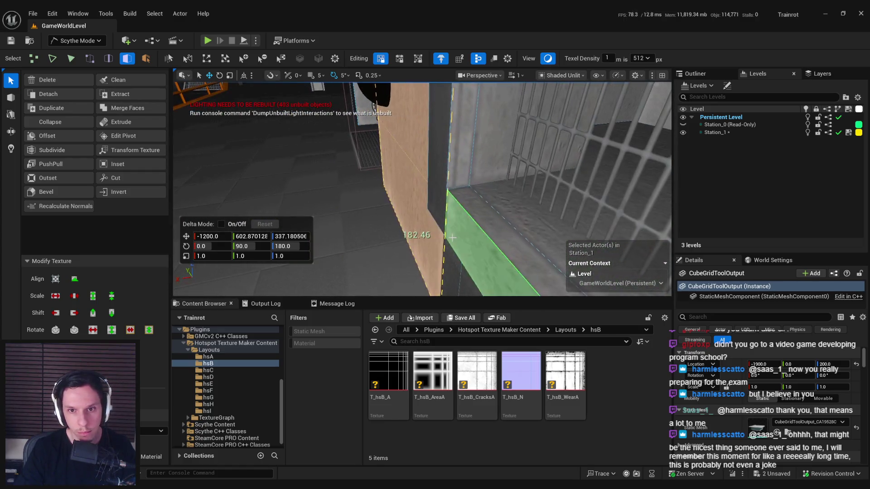
{"action": "left_click", "coordinate": [515, 207]}
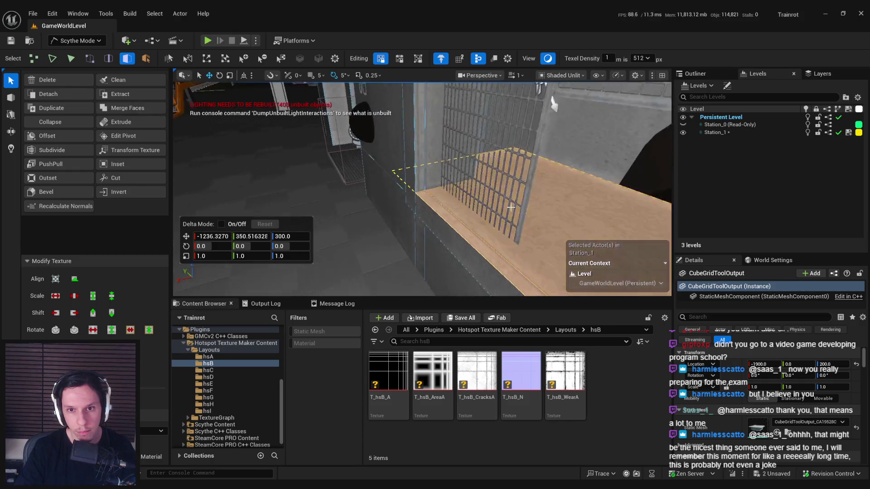
{"action": "key", "text": "f"}
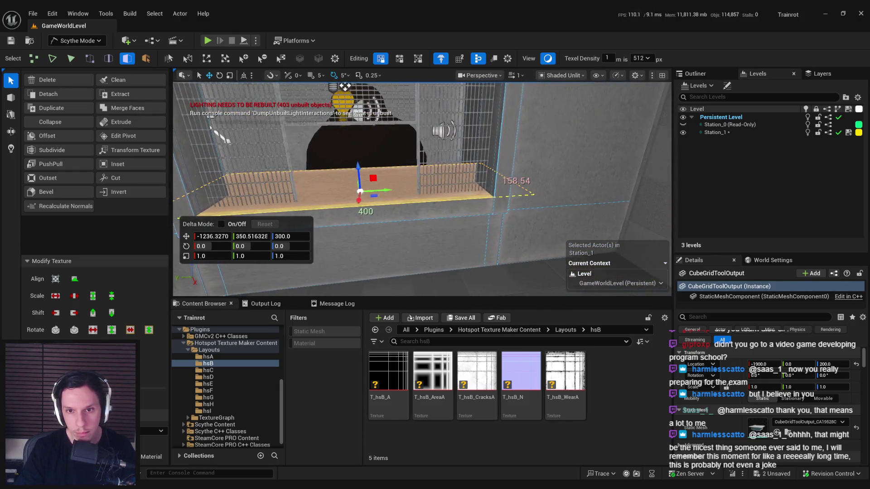
{"action": "key", "text": "Up"}
{"action": "mouse_move", "coordinate": [443, 266]}
{"action": "left_mouse_down"}
{"action": "mouse_move", "coordinate": [371, 249]}
{"action": "mouse_move", "coordinate": [484, 223]}
{"action": "left_mouse_up"}
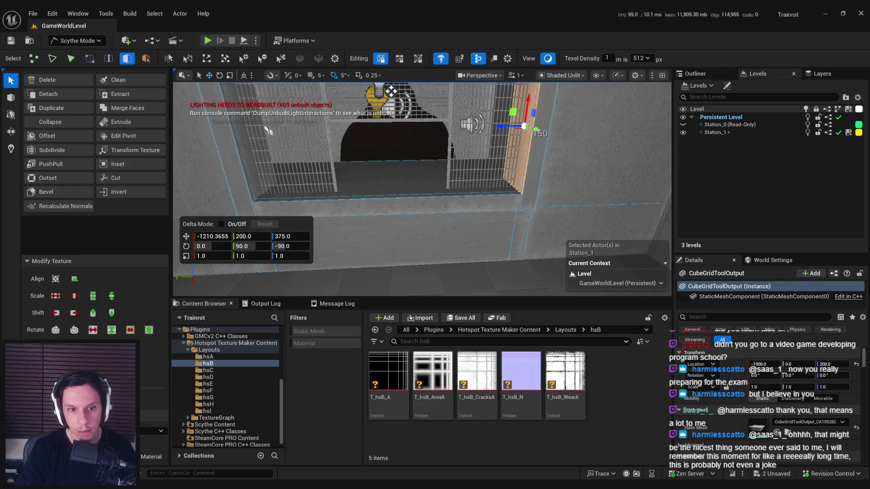
{"action": "left_click_drag", "start_coordinate": [436, 197], "coordinate": [395, 205]}
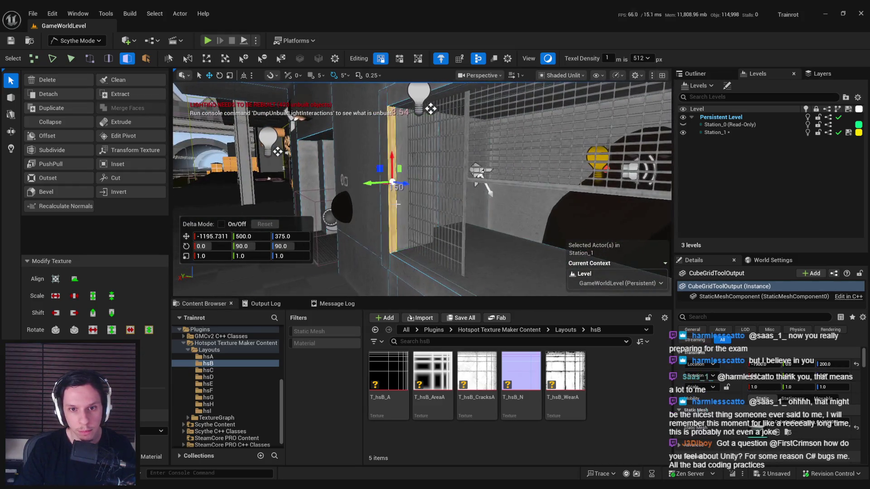
{"action": "left_click_drag", "start_coordinate": [395, 258], "coordinate": [438, 243]}
{"action": "left_click_drag", "start_coordinate": [383, 92], "coordinate": [466, 107]}
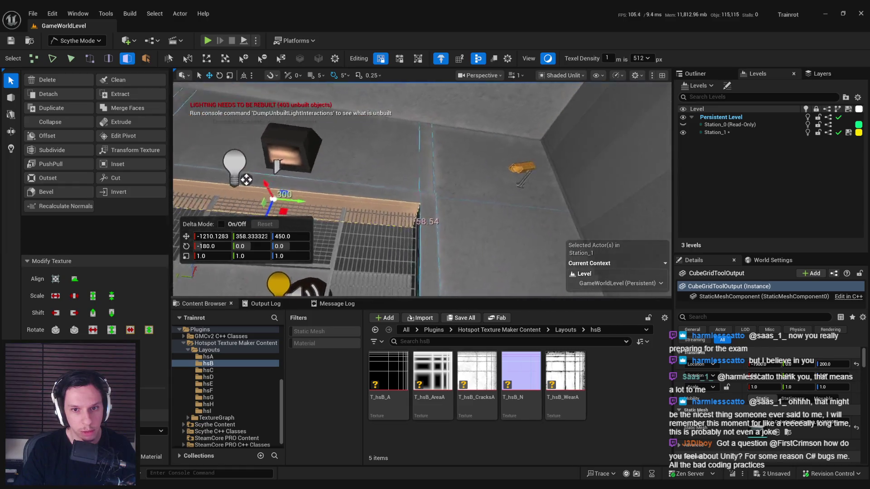
{"action": "mouse_move", "coordinate": [540, 251]}
{"action": "left_mouse_down"}
{"action": "mouse_move", "coordinate": [226, 209]}
{"action": "mouse_move", "coordinate": [388, 207]}
{"action": "mouse_move", "coordinate": [326, 206]}
{"action": "mouse_move", "coordinate": [245, 265]}
{"action": "mouse_move", "coordinate": [430, 186]}
{"action": "left_mouse_up"}
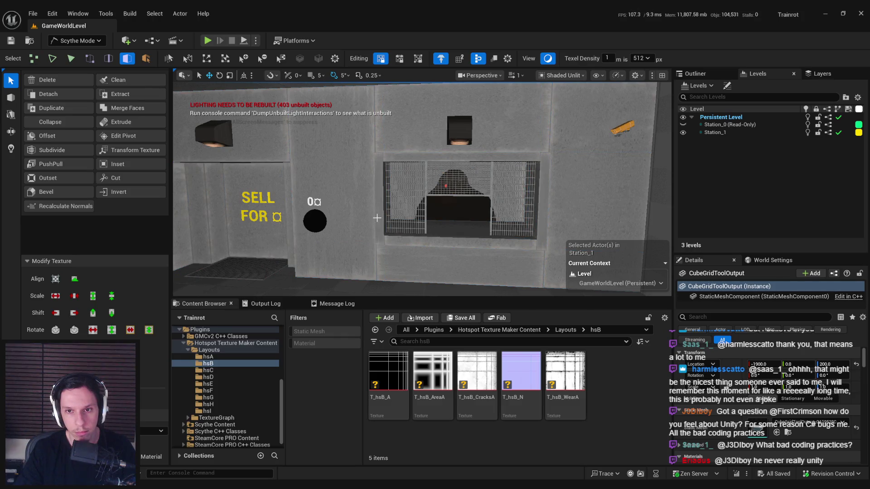
{"action": "mouse_move", "coordinate": [377, 218]}
{"action": "left_mouse_down"}
{"action": "mouse_move", "coordinate": [371, 244]}
{"action": "mouse_move", "coordinate": [353, 263]}
{"action": "mouse_move", "coordinate": [330, 249]}
{"action": "mouse_move", "coordinate": [417, 167]}
{"action": "mouse_move", "coordinate": [430, 161]}
{"action": "mouse_move", "coordinate": [448, 168]}
{"action": "mouse_move", "coordinate": [417, 203]}
{"action": "left_mouse_up"}
- Return to lit shading, switch to Selection Mode, and open the Place Actors panel
{"action": "key", "text": "alt+4"}
{"action": "left_click", "coordinate": [89, 41]}
{"action": "left_click", "coordinate": [75, 51]}
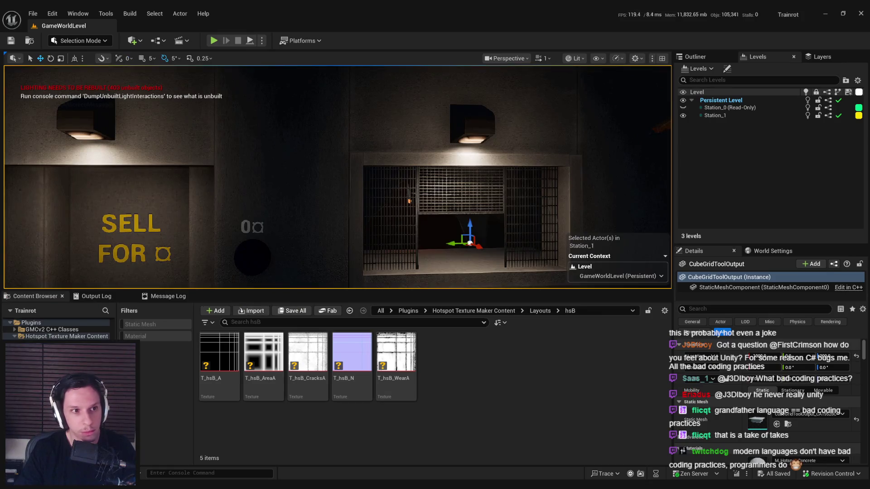
{"action": "left_click_drag", "start_coordinate": [2, 146], "coordinate": [154, 146]}
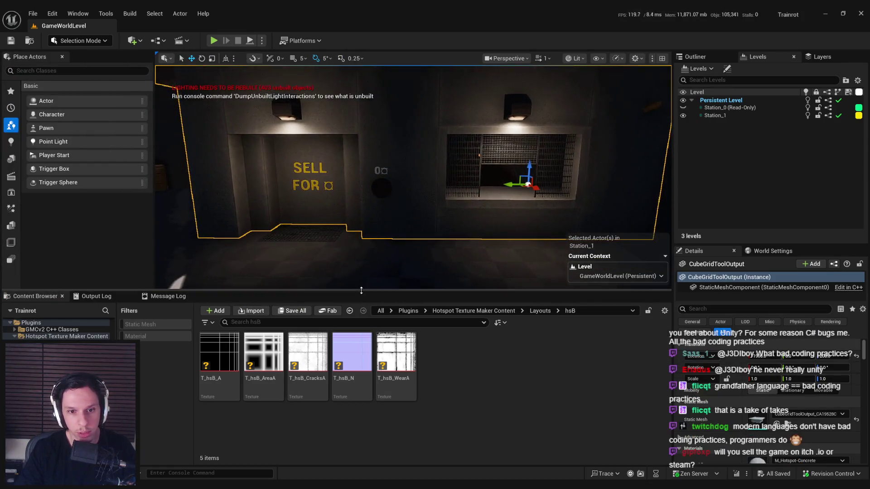
- Open M_Hotspot-Concrete and insert an Add node between the Multiply and Base Color
{"action": "double_click", "coordinate": [757, 460]}
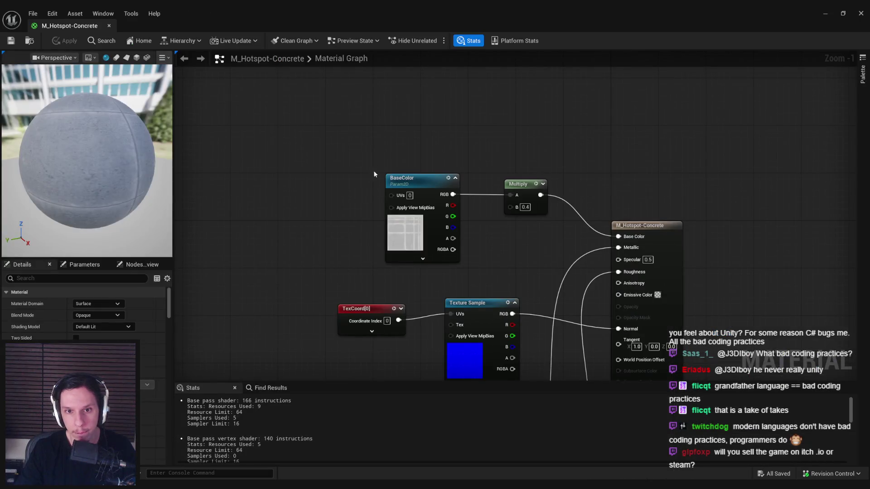
{"action": "left_click_drag", "start_coordinate": [376, 217], "coordinate": [281, 217]}
{"action": "left_click_drag", "start_coordinate": [409, 231], "coordinate": [442, 233]}
{"action": "type", "text": "add"}
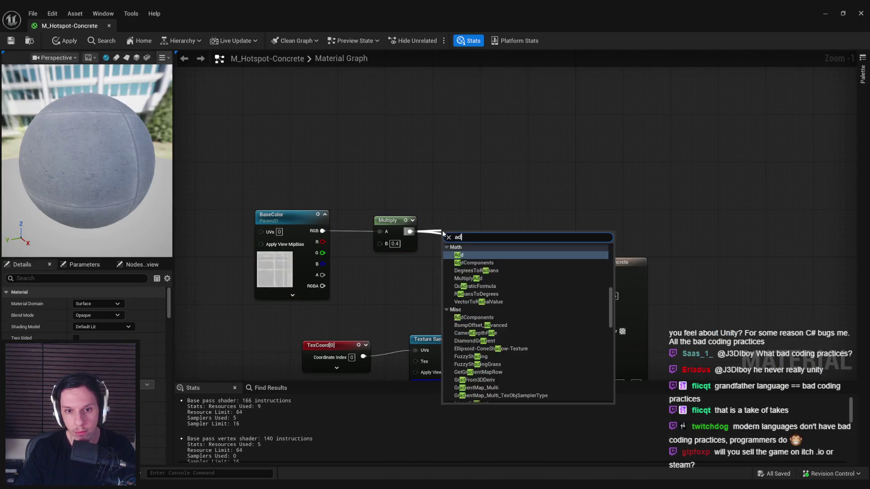
{"action": "left_click", "coordinate": [464, 278]}
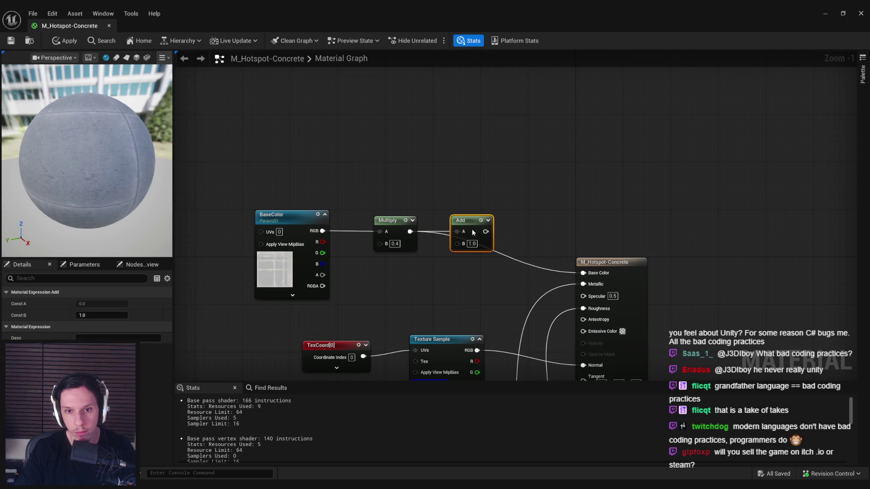
{"action": "left_click_drag", "start_coordinate": [485, 232], "coordinate": [583, 273]}
- Move the base colour nodes up and left, discarding a stray duplicated BaseColor node
{"action": "mouse_move", "coordinate": [256, 172]}
{"action": "left_mouse_down"}
{"action": "mouse_move", "coordinate": [335, 290]}
{"action": "mouse_move", "coordinate": [516, 284]}
{"action": "left_mouse_up"}
{"action": "left_click_drag", "start_coordinate": [471, 220], "coordinate": [453, 138]}
{"action": "left_click", "coordinate": [254, 131]}
{"action": "key", "text": "ctrl+d"}
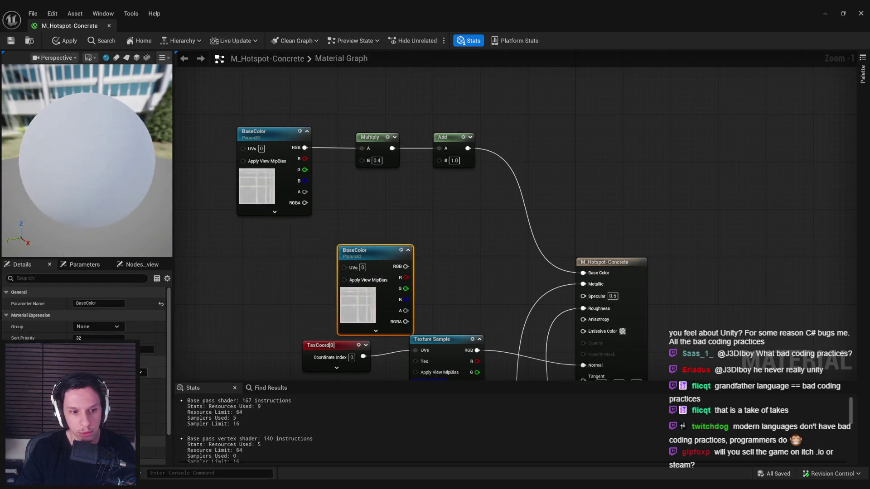
{"action": "scroll", "coordinate": [81, 317], "scroll_direction": "down", "scroll_amount": 2}
{"action": "right_click", "coordinate": [375, 257]}
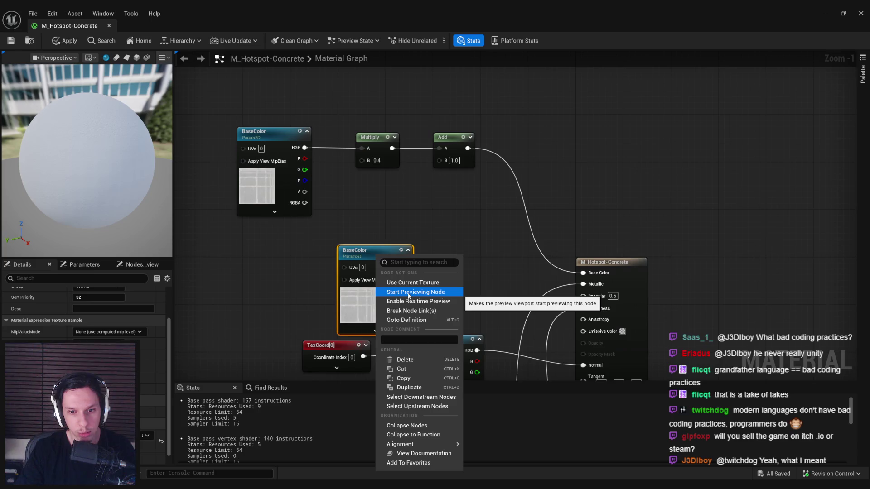
{"action": "key", "text": "Escape"}
{"action": "key", "text": "Delete"}
- Add a Texture Sample using the abstract texture and wire its RGB into Add's B input
{"action": "right_click", "coordinate": [351, 222]}
{"action": "type", "text": "texture"}
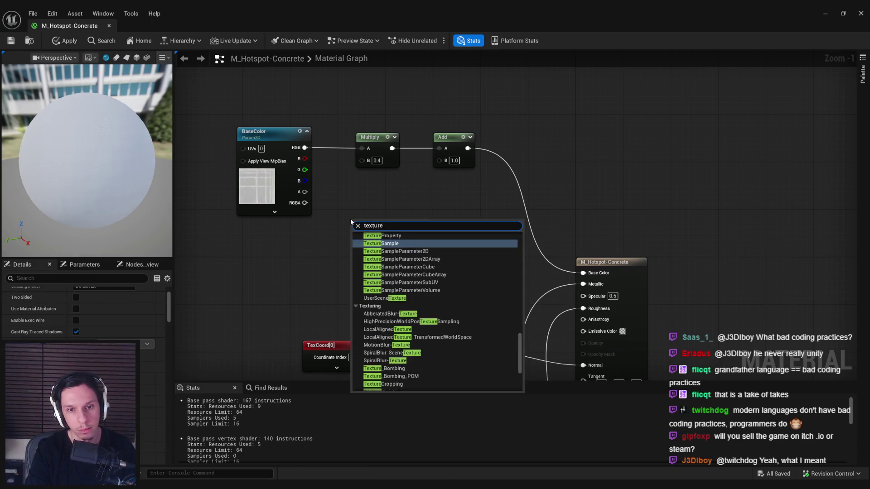
{"action": "key", "text": "Return"}
{"action": "left_click", "coordinate": [145, 407]}
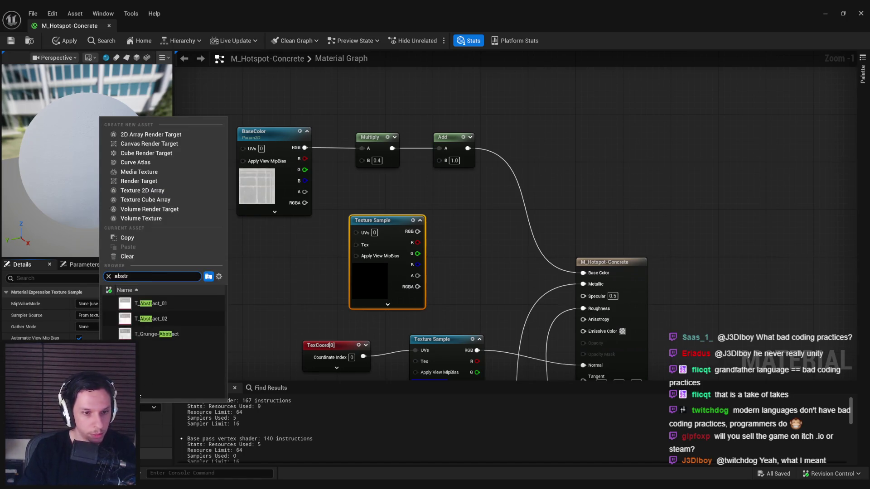
{"action": "left_click", "coordinate": [159, 304]}
{"action": "left_click_drag", "start_coordinate": [418, 231], "coordinate": [439, 160]}
{"action": "left_click_drag", "start_coordinate": [372, 220], "coordinate": [361, 197]}
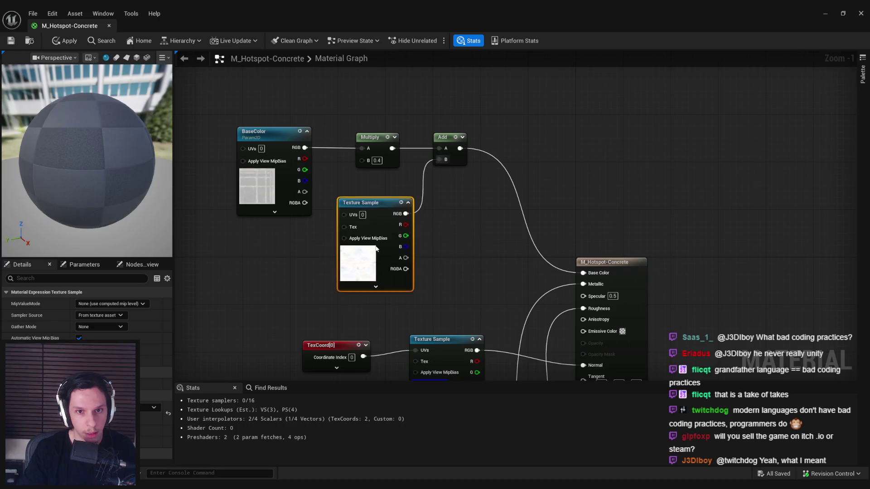
{"action": "left_click", "coordinate": [299, 254]}
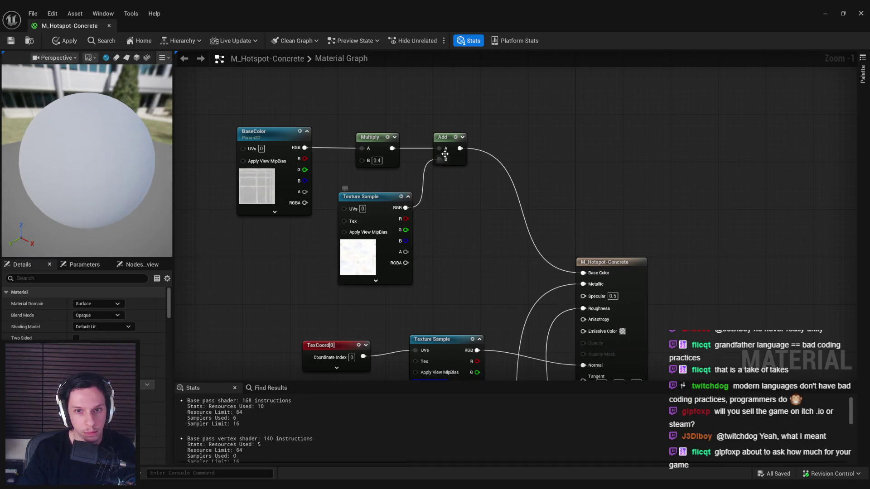
{"action": "left_click_drag", "start_coordinate": [86, 158], "coordinate": [86, 150]}
- Replace the Add node with a Multiply node and apply the material changes
{"action": "left_click", "coordinate": [446, 136]}
{"action": "key", "text": "Delete"}
{"action": "mouse_move", "coordinate": [393, 148]}
{"action": "left_mouse_down"}
{"action": "mouse_move", "coordinate": [481, 148]}
{"action": "mouse_move", "coordinate": [583, 273]}
{"action": "left_mouse_up"}
{"action": "type", "text": "mult"}
{"action": "key", "text": "Return"}
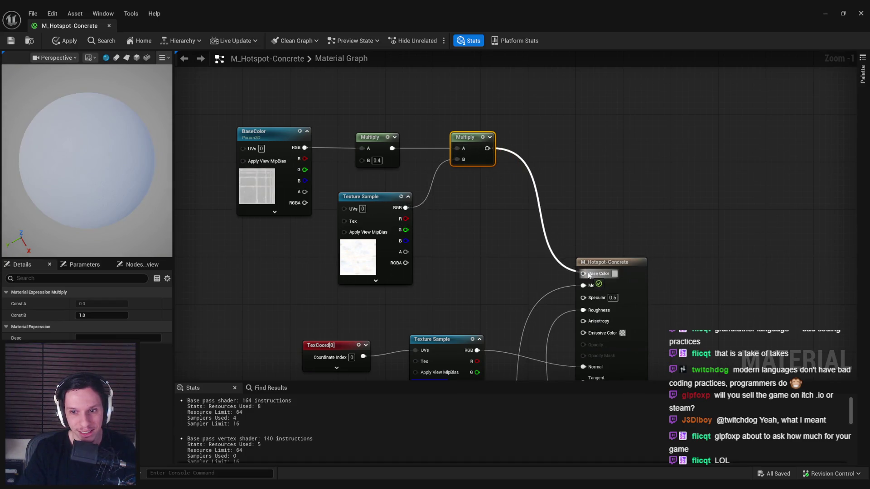
{"action": "left_click_drag", "start_coordinate": [91, 213], "coordinate": [91, 214]}
{"action": "left_click_drag", "start_coordinate": [392, 148], "coordinate": [584, 273]}
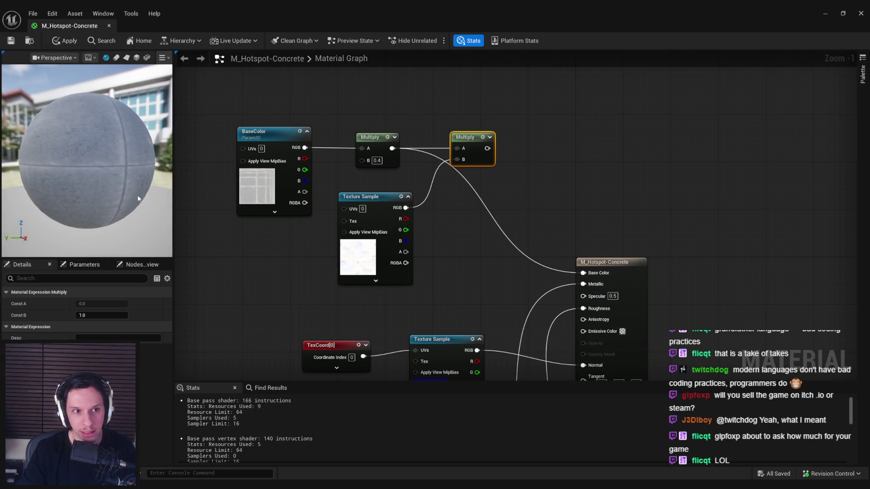
{"action": "key", "text": "ctrl+s"}
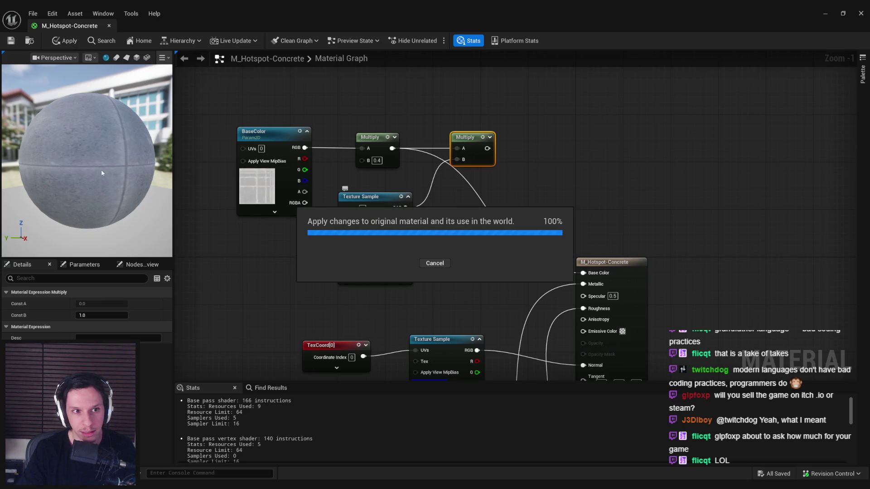
{"action": "key", "text": "ctrl+z"}
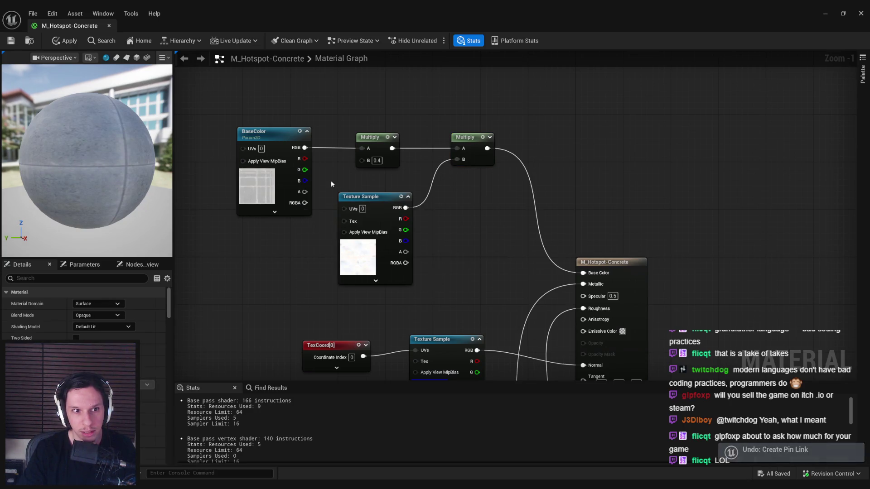
{"action": "left_click", "coordinate": [68, 40]}
- Try a different texture, then feed a TexCoord node (tiling 3.0) into the Texture Sample's UVs
{"action": "left_click", "coordinate": [152, 407]}
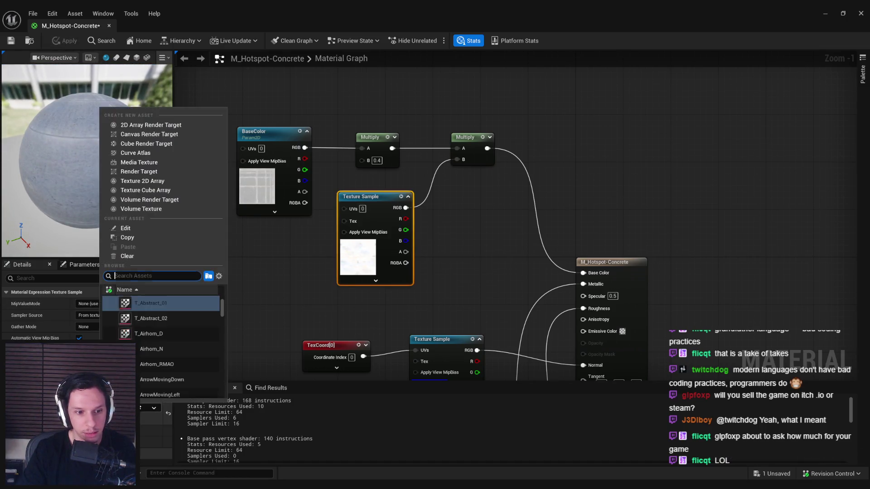
{"action": "left_click", "coordinate": [140, 319]}
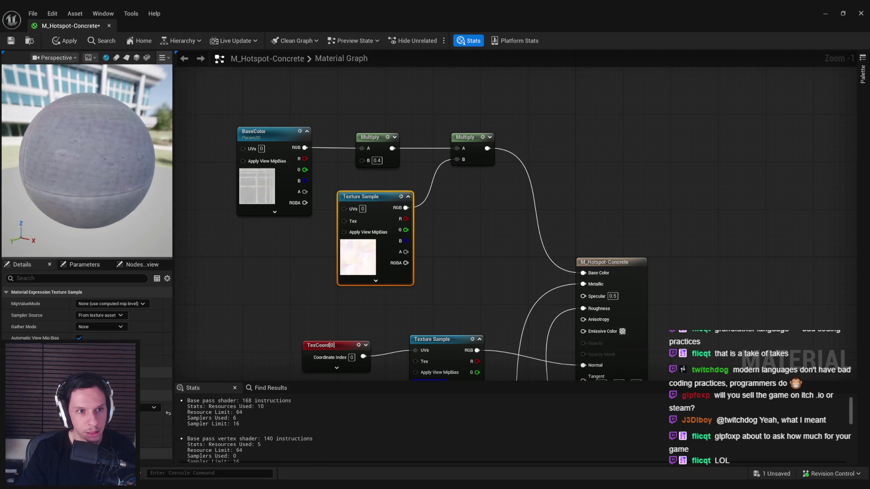
{"action": "left_click", "coordinate": [151, 407]}
{"action": "left_click", "coordinate": [167, 307]}
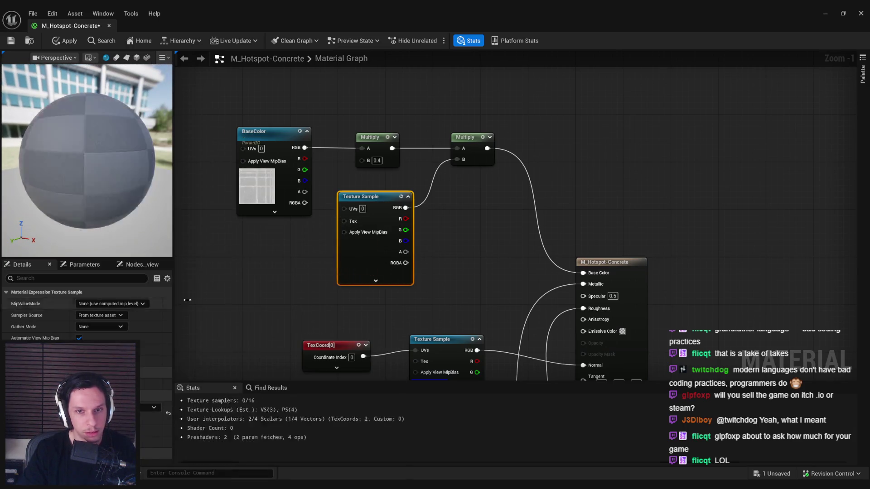
{"action": "left_click", "coordinate": [375, 262]}
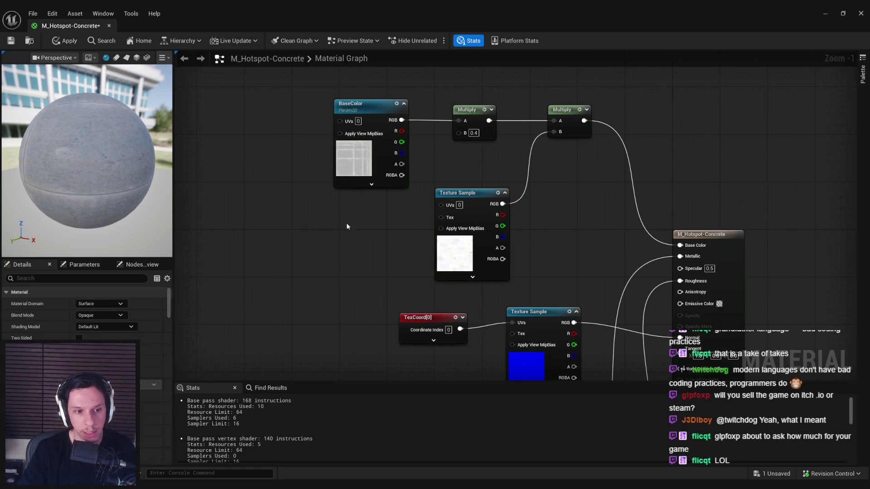
{"action": "left_click_drag", "start_coordinate": [450, 203], "coordinate": [450, 204]}
{"action": "left_click_drag", "start_coordinate": [376, 212], "coordinate": [370, 207]}
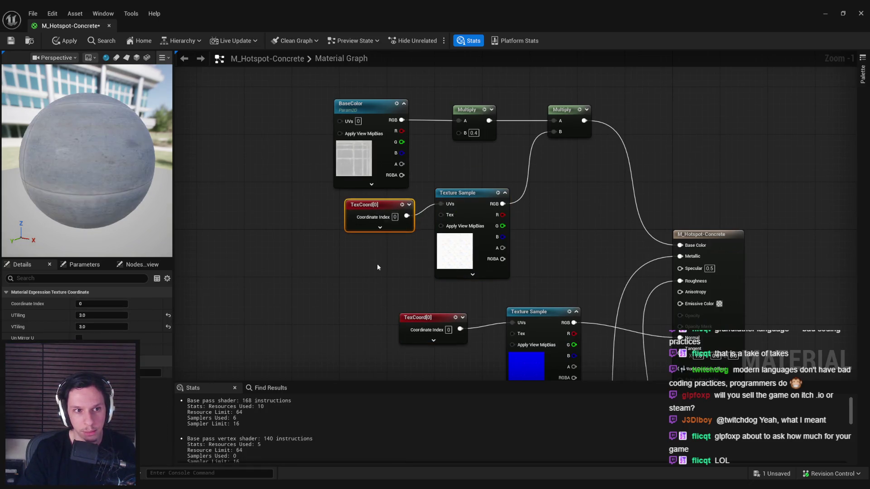
- Minimize the Material Editor and start a full-screen Play session with Alt+P and F11
{"action": "left_click", "coordinate": [826, 14]}
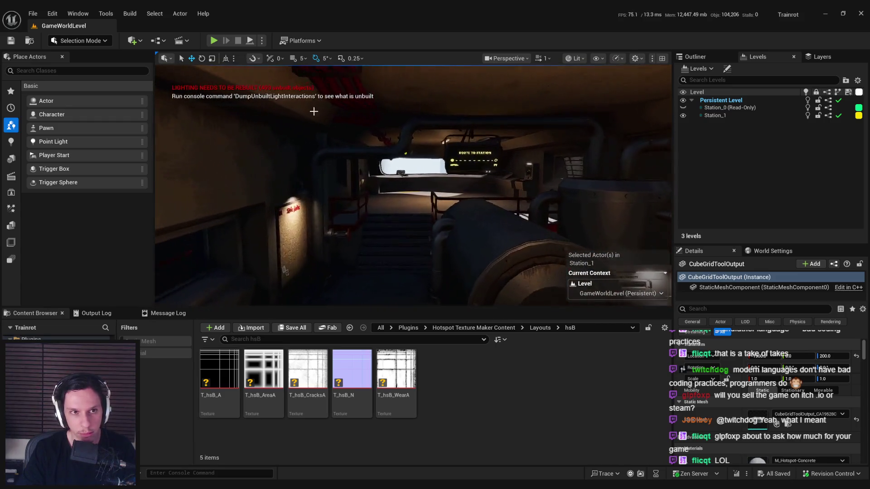
{"action": "key", "text": "alt+p"}
{"action": "key", "text": "F11"}
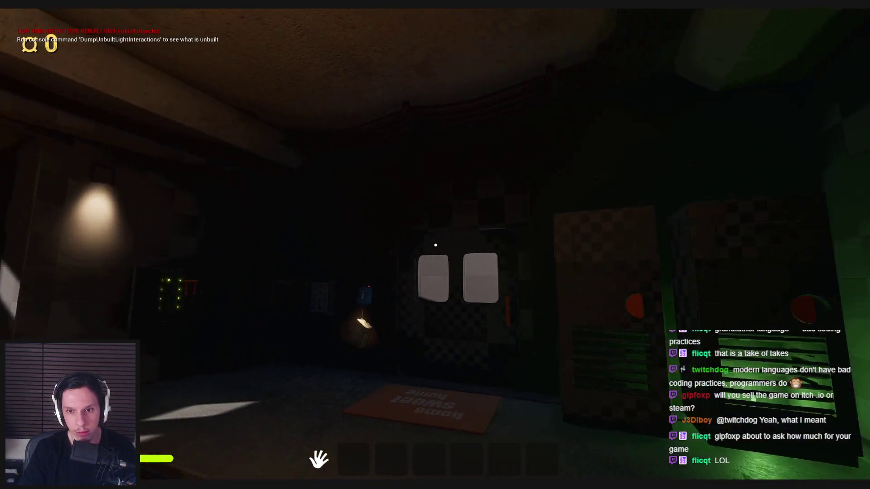
- Restart the play session twice, swing open the furnace door, then switch to Rider
{"action": "key", "text": "Escape"}
{"action": "key", "text": "alt+p"}
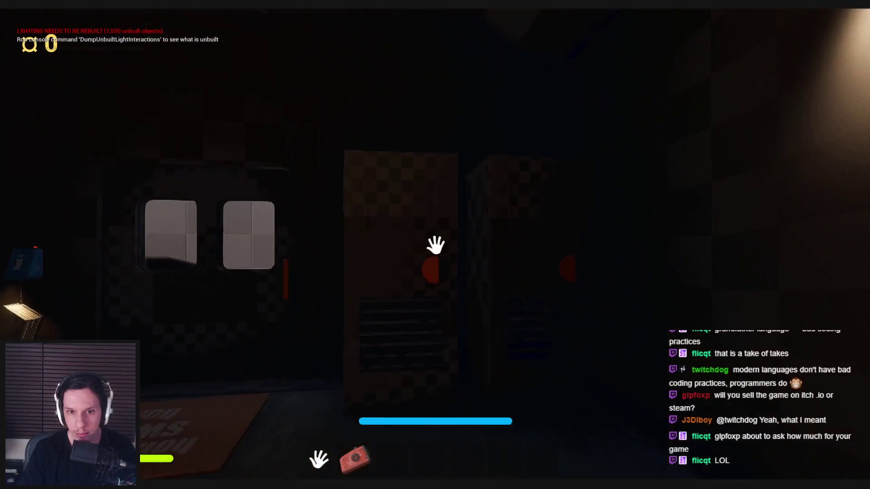
{"action": "key", "text": "Escape"}
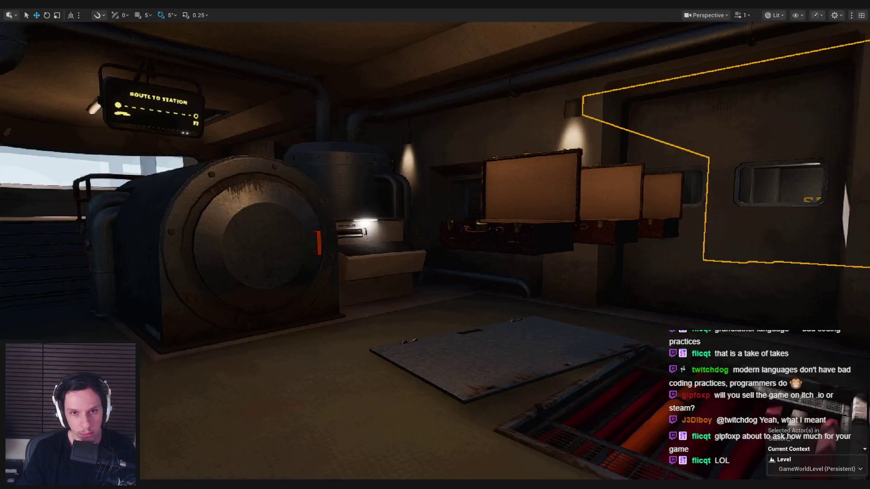
{"action": "key", "text": "alt+p"}
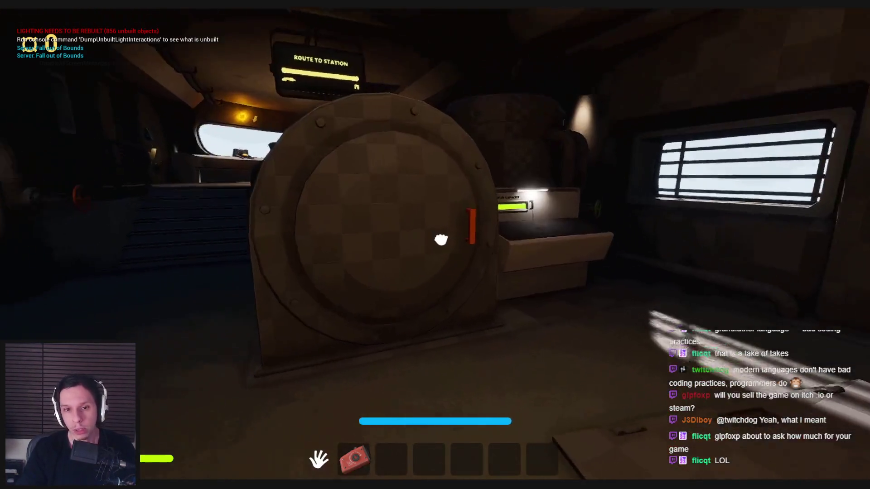
{"action": "mouse_move", "coordinate": [435, 244]}
{"action": "left_mouse_down"}
{"action": "mouse_move", "coordinate": [437, 252]}
{"action": "mouse_move", "coordinate": [422, 243]}
{"action": "left_mouse_up"}
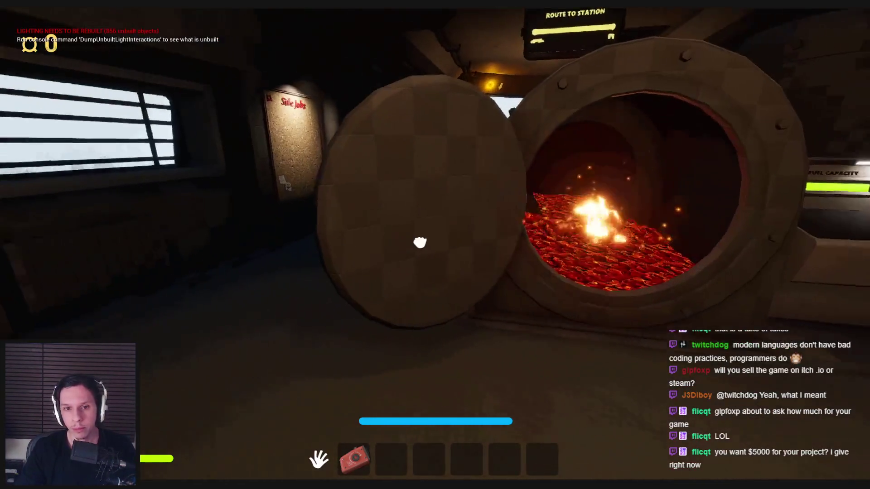
{"action": "key", "text": "alt+Tab"}
{"action": "key", "text": "alt+Tab"}
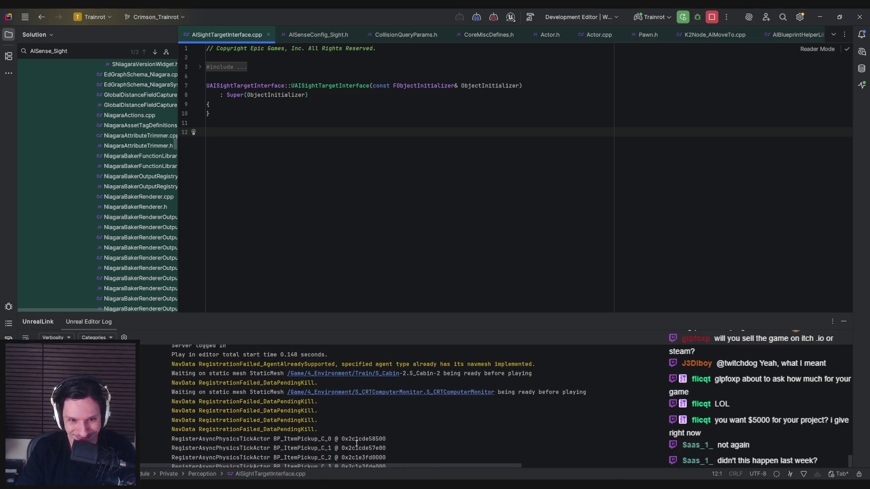
- Scroll through the Rider code, then return to the running game and capture its camera
{"action": "scroll", "coordinate": [353, 443], "scroll_direction": "up", "scroll_amount": 1}
{"action": "scroll", "coordinate": [353, 443], "scroll_direction": "up", "scroll_amount": 10}
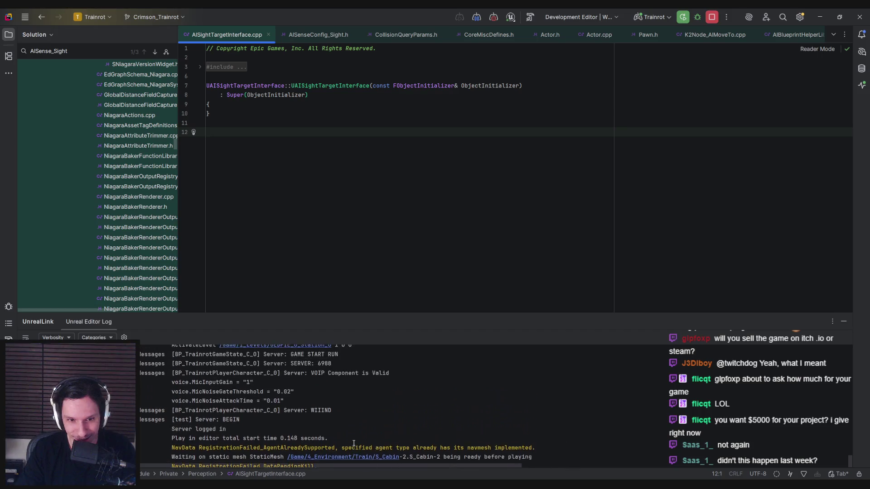
{"action": "scroll", "coordinate": [353, 443], "scroll_direction": "down", "scroll_amount": 2}
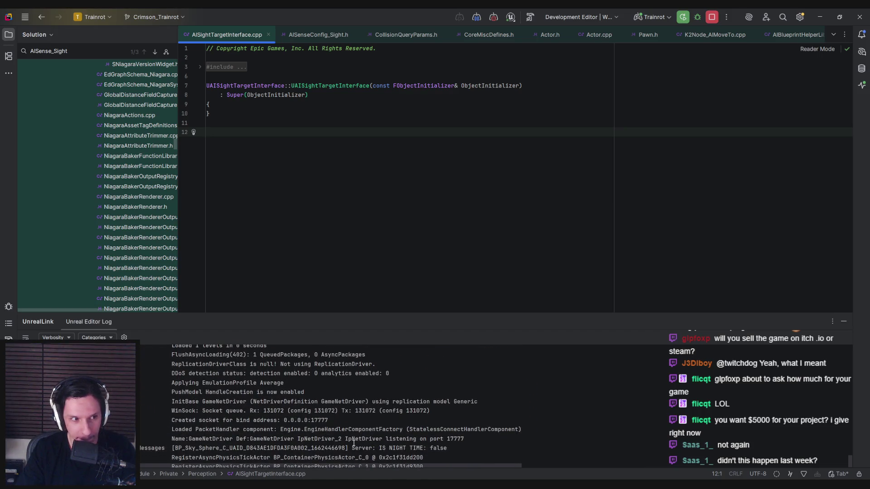
{"action": "scroll", "coordinate": [353, 443], "scroll_direction": "up", "scroll_amount": 6}
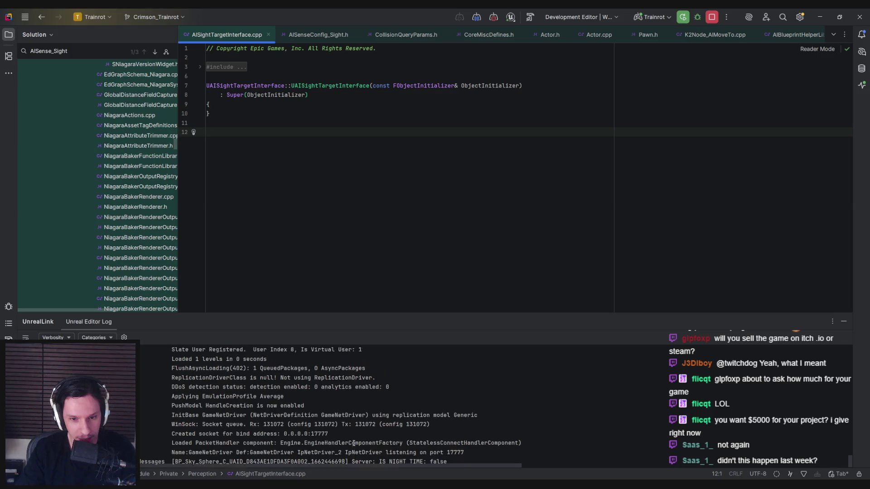
{"action": "scroll", "coordinate": [354, 443], "scroll_direction": "down", "scroll_amount": 10}
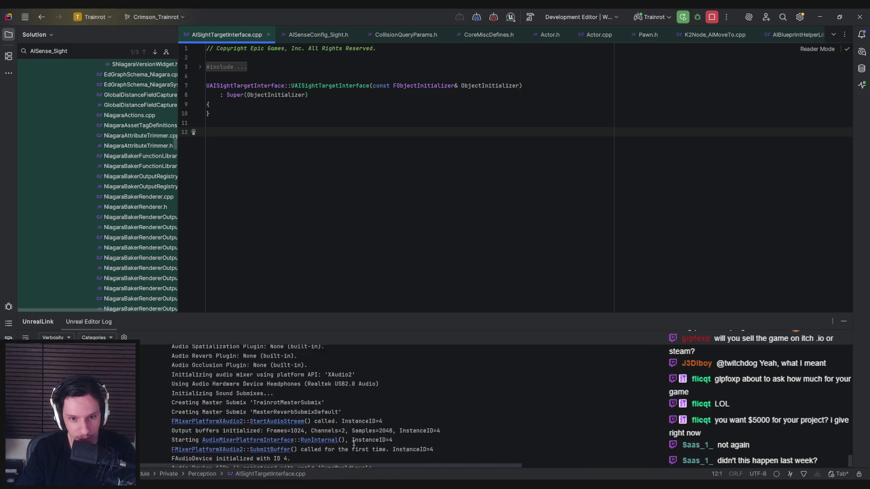
{"action": "key", "text": "alt+Tab"}
{"action": "left_click", "coordinate": [476, 331]}
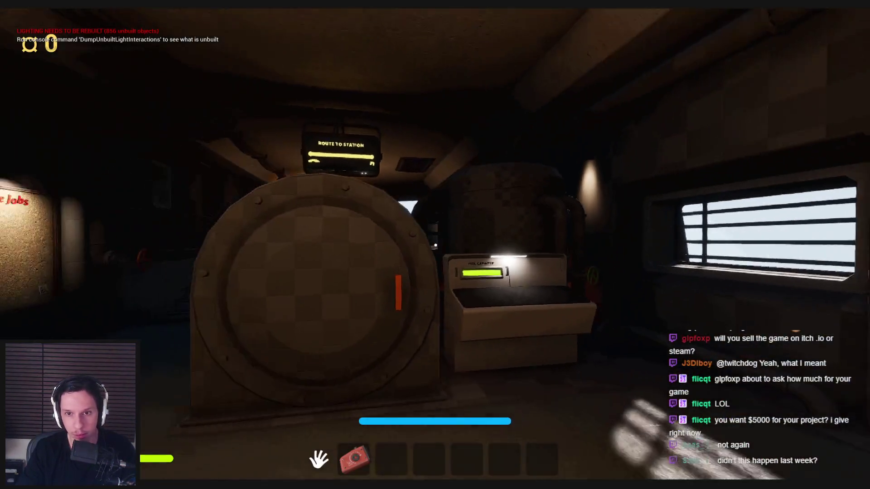
- Toggle full screen, stop the play session and restore the editor panels around the viewport
{"action": "key", "text": "F11"}
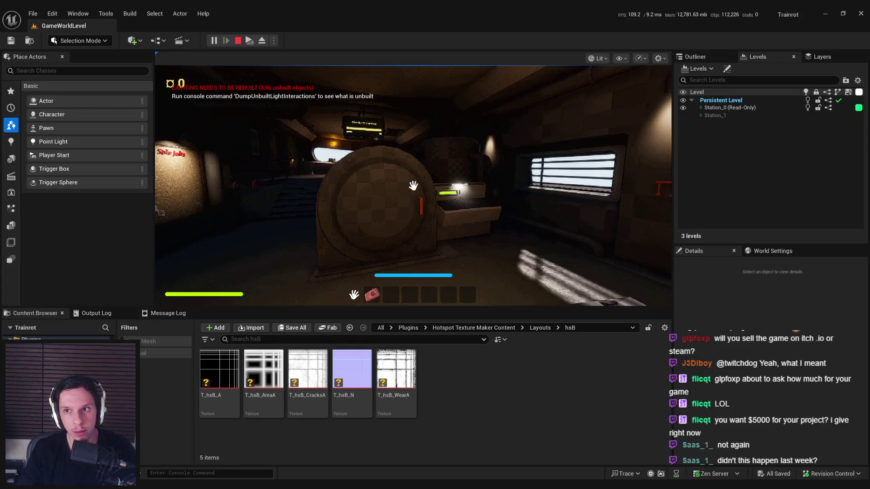
{"action": "key", "text": "F11"}
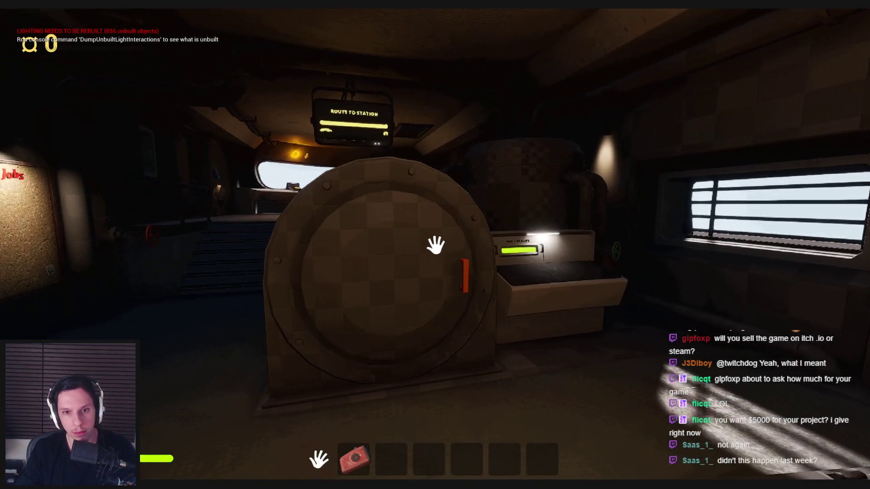
{"action": "key", "text": "Escape"}
{"action": "key", "text": "F11"}
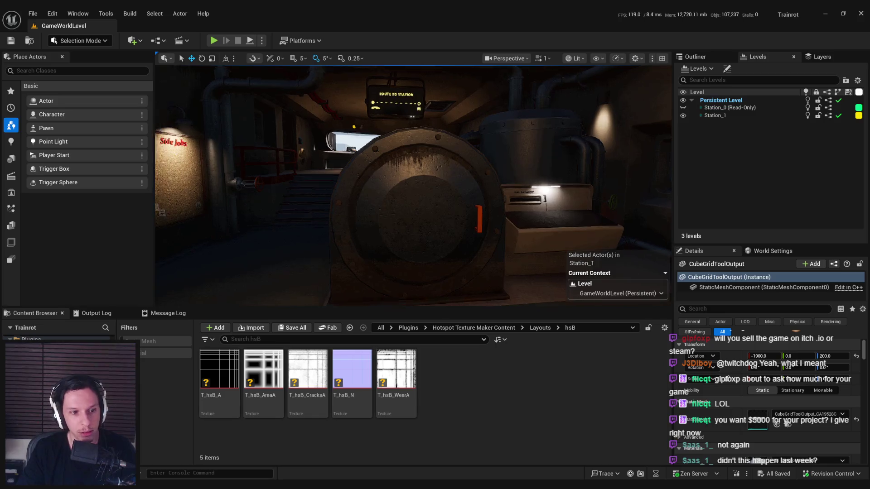
{"action": "key", "text": "s"}
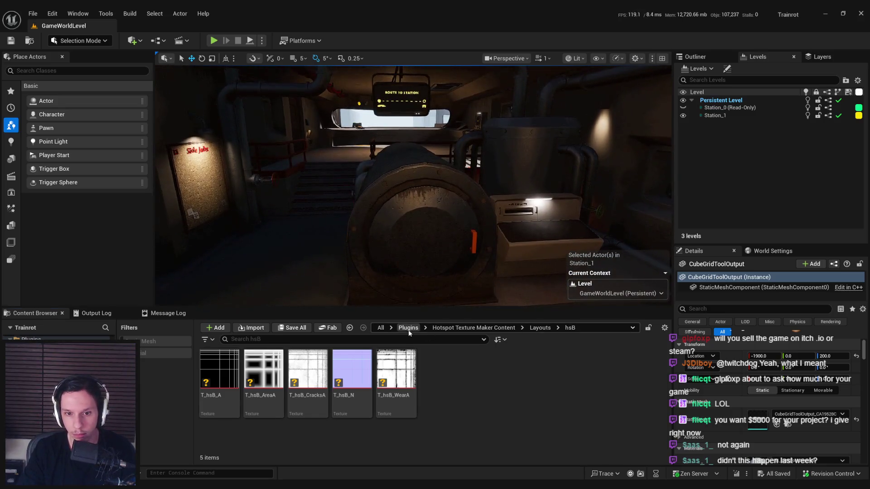
- Browse the Content Browser to 0_Core, run a quick playtest, then switch to Rider
{"action": "left_click", "coordinate": [408, 329]}
{"action": "key", "text": "ctrl+b"}
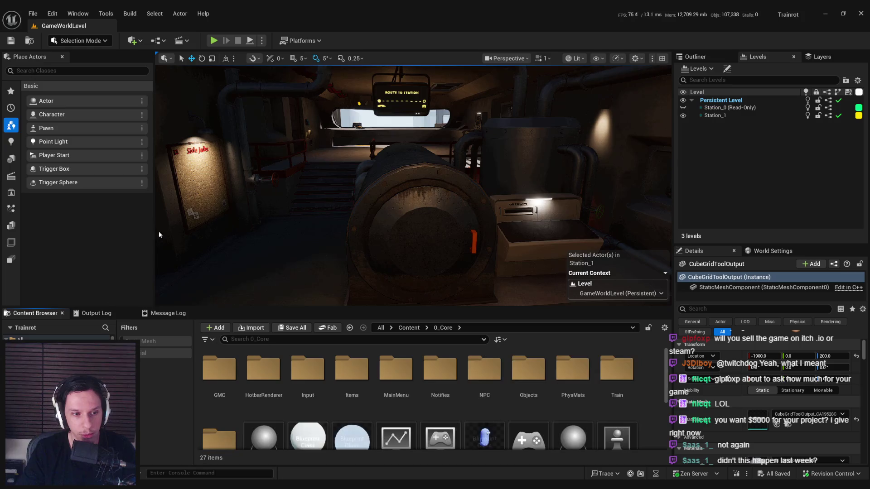
{"action": "left_click", "coordinate": [214, 40]}
{"action": "key", "text": "Escape"}
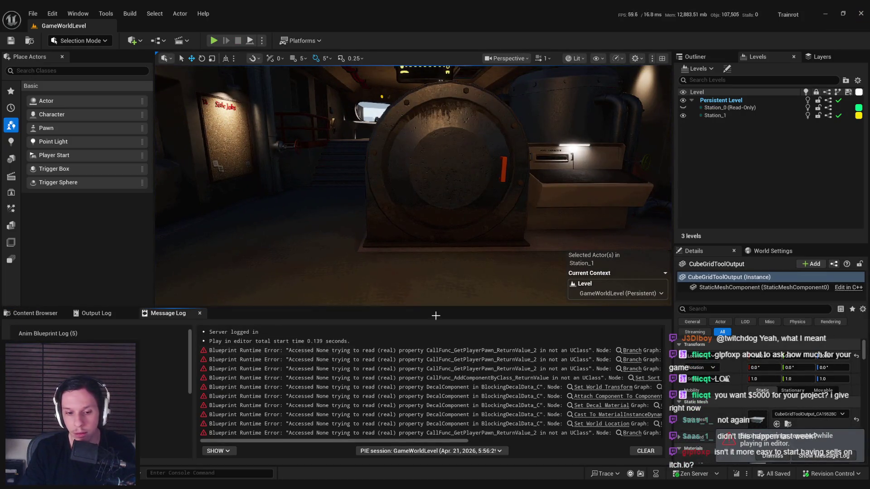
{"action": "key", "text": "alt+Tab"}
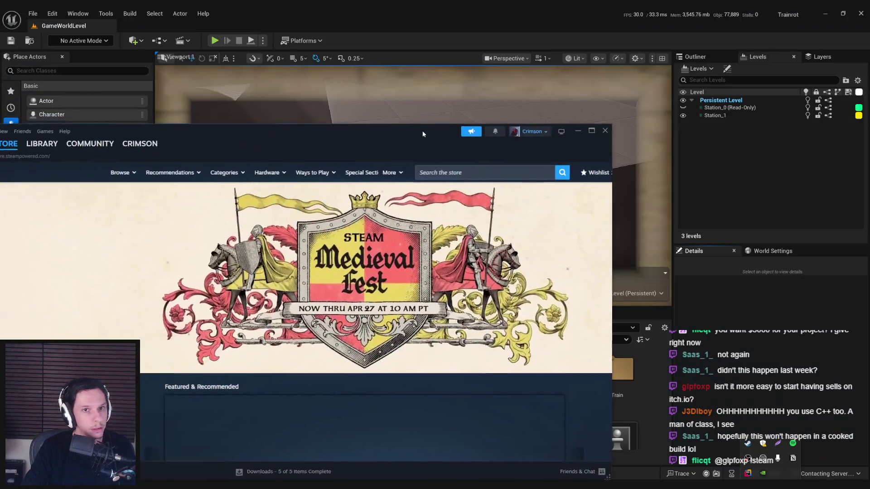
- Maximize Steam, scroll through the Suit for Hire store page, then return to Unreal
{"action": "double_click", "coordinate": [422, 131]}
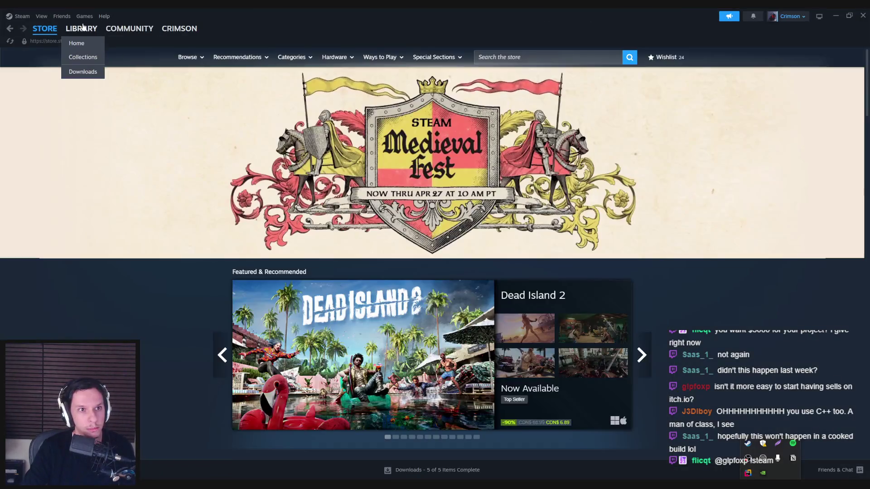
{"action": "left_click", "coordinate": [81, 28]}
{"action": "left_click", "coordinate": [179, 216]}
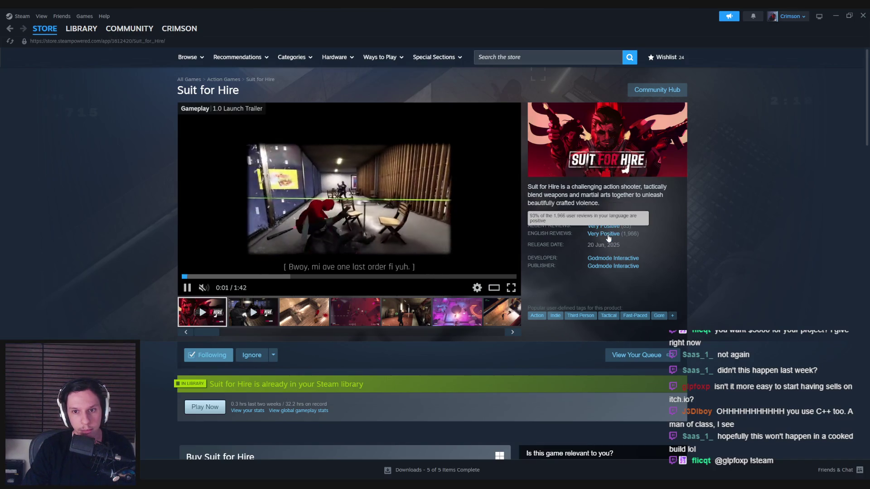
{"action": "scroll", "coordinate": [85, 263], "scroll_direction": "down", "scroll_amount": 5}
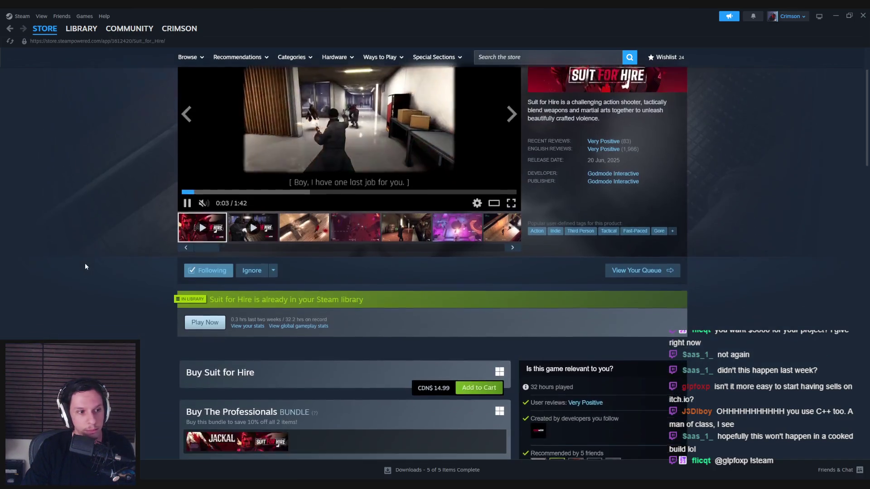
{"action": "scroll", "coordinate": [87, 286], "scroll_direction": "down", "scroll_amount": 4}
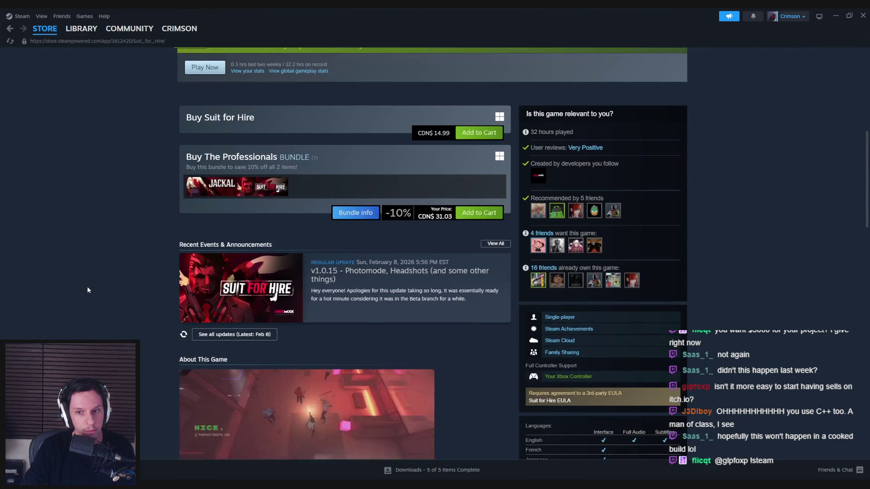
{"action": "scroll", "coordinate": [88, 287], "scroll_direction": "down", "scroll_amount": 5}
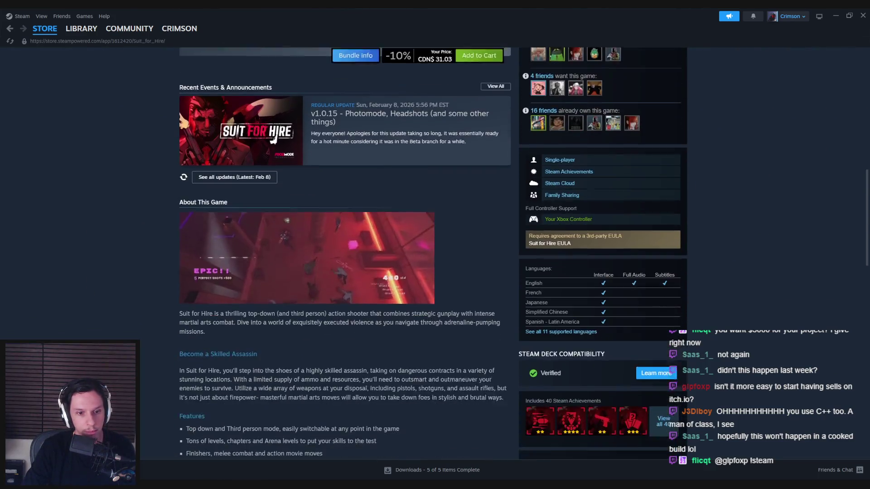
{"action": "key", "text": "Home"}
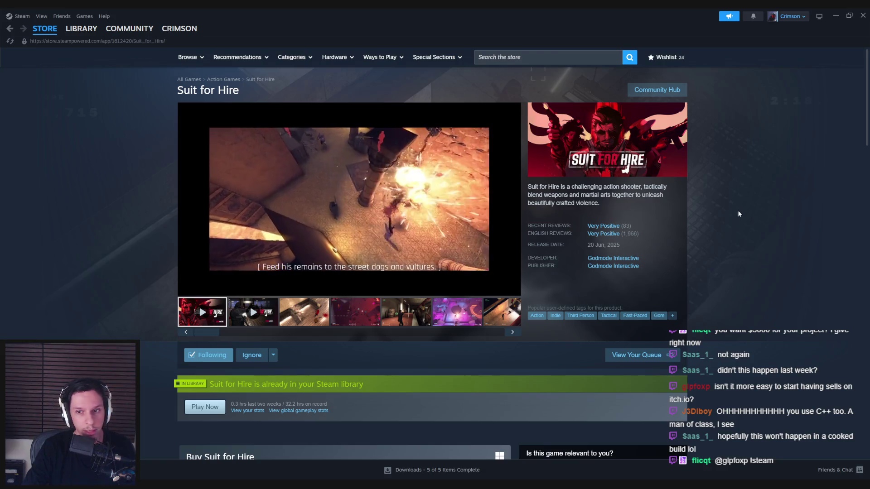
{"action": "key", "text": "alt+Tab"}
{"action": "left_click_drag", "start_coordinate": [390, 253], "coordinate": [391, 236]}
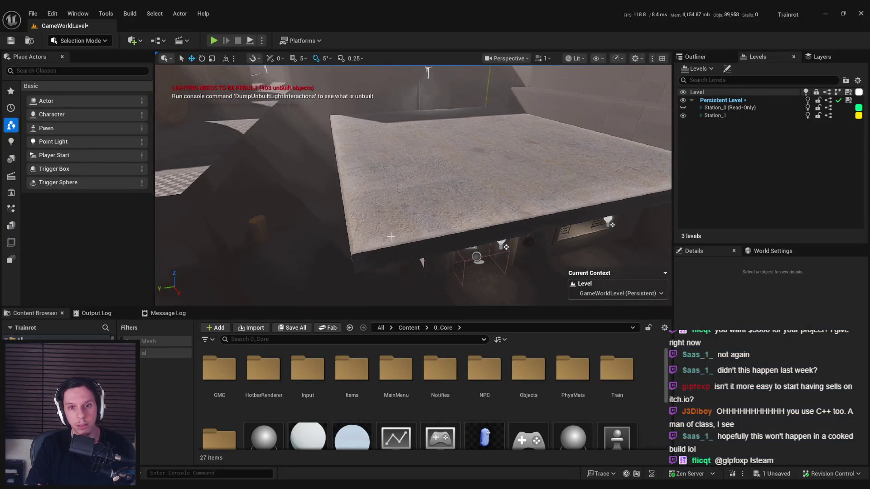
- Start a Play session of the level and make it full screen with F11
{"action": "left_click_drag", "start_coordinate": [441, 210], "coordinate": [441, 195]}
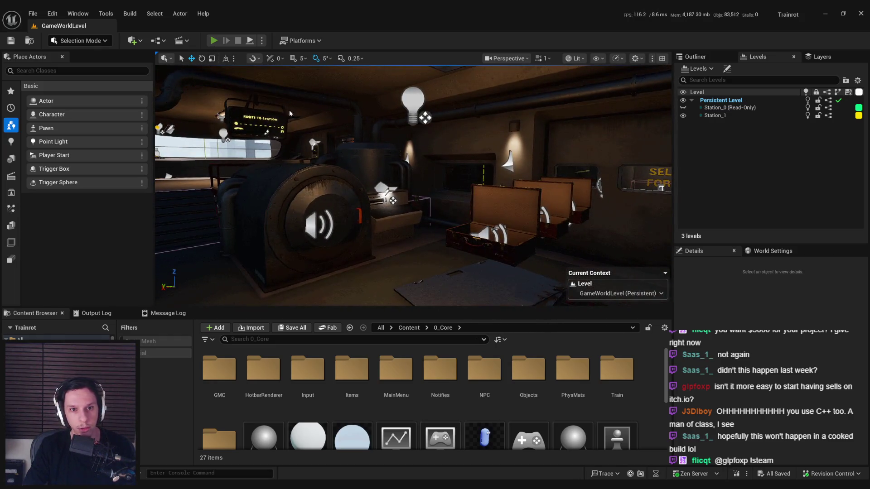
{"action": "key", "text": "alt+p"}
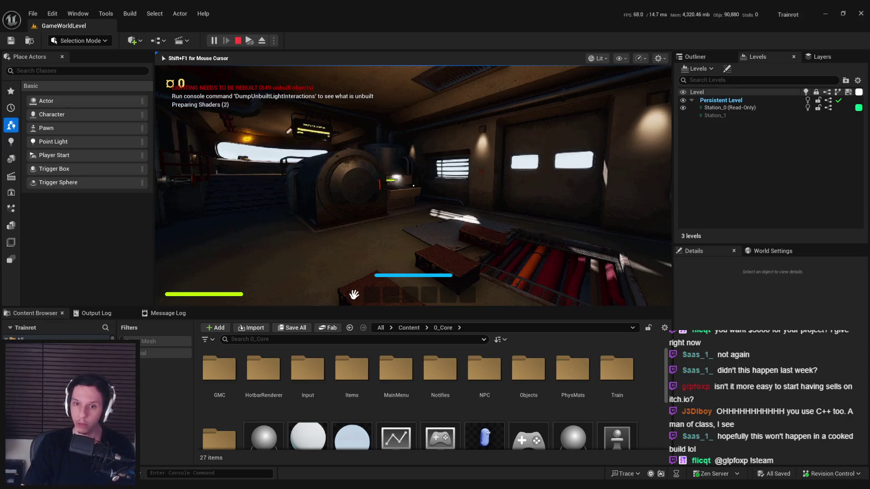
{"action": "key", "text": "F11"}
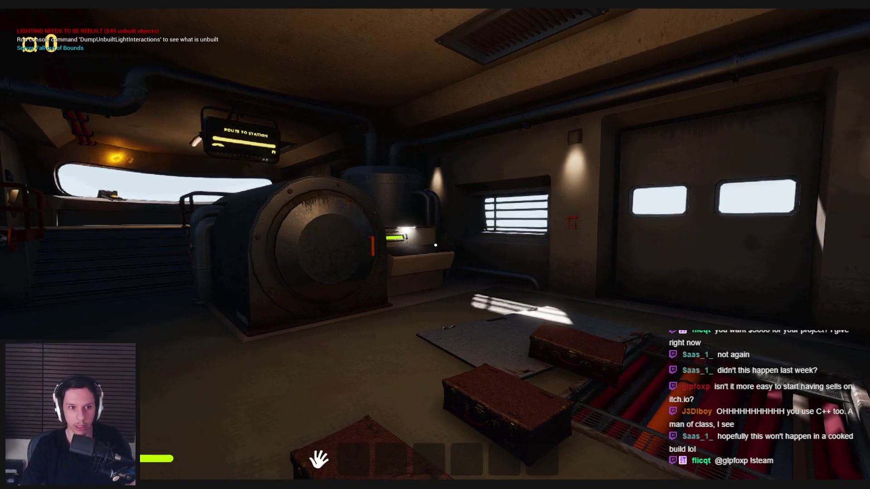
{"action": "mouse_move", "coordinate": [436, 245]}
- Climb the stairs, press the START/STOP button to light the room, and walk to the door
{"action": "key", "text": "w"}
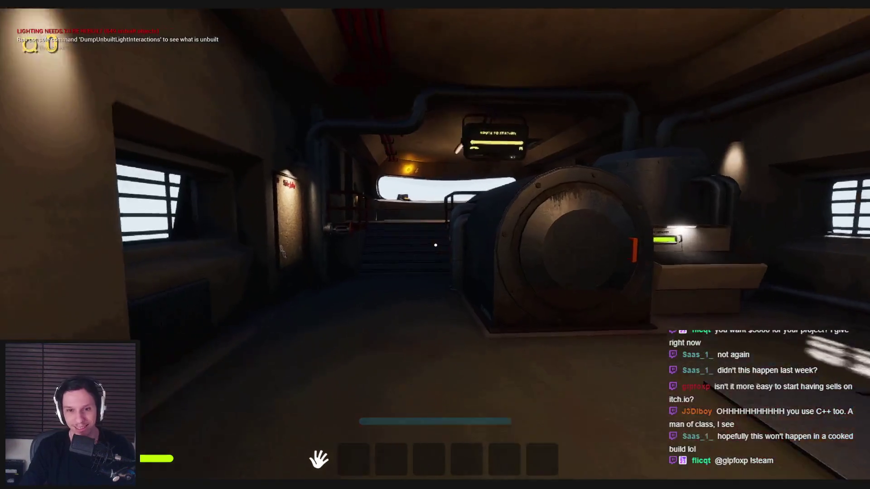
{"action": "key", "text": "w"}
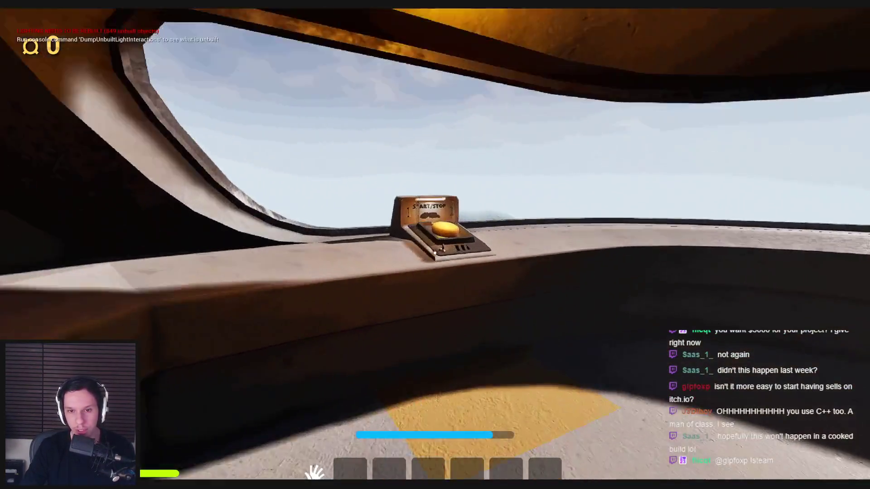
{"action": "left_click", "coordinate": [435, 253]}
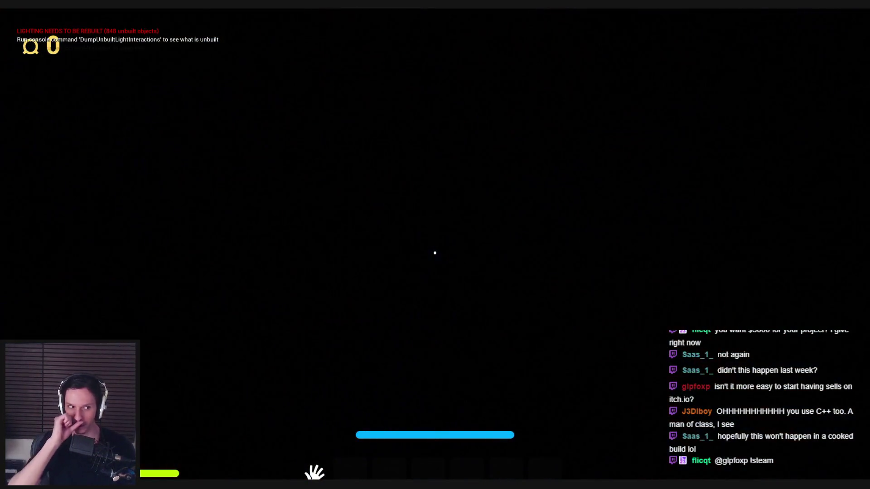
{"action": "key", "text": "w"}
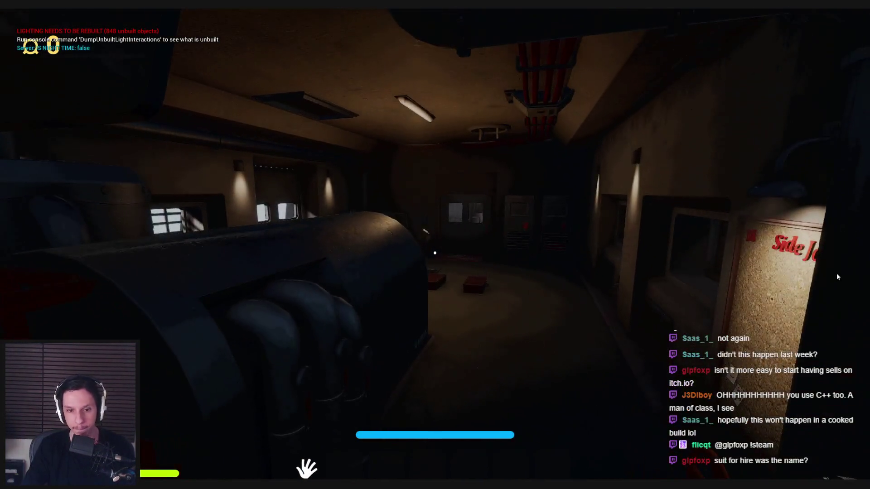
{"action": "key", "text": "w"}
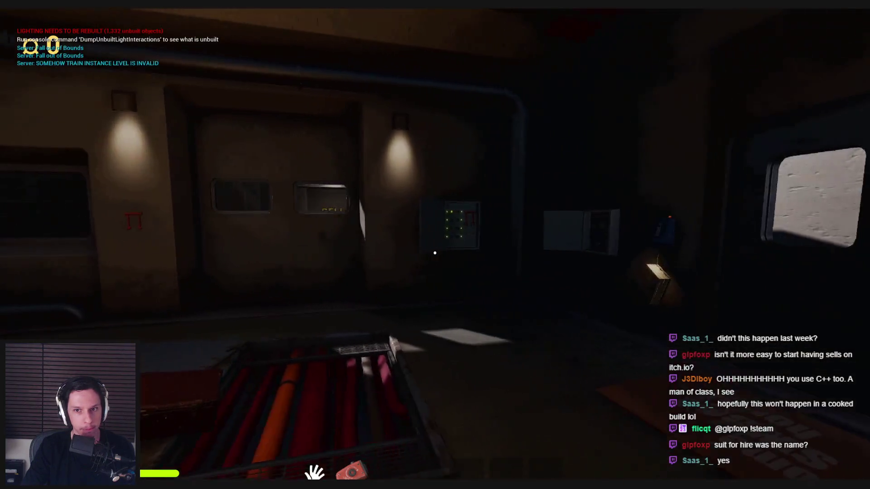
- Playtest the level, walking through the door to look up at the grated SELL FOR window and lamp
{"action": "left_click", "coordinate": [466, 259]}
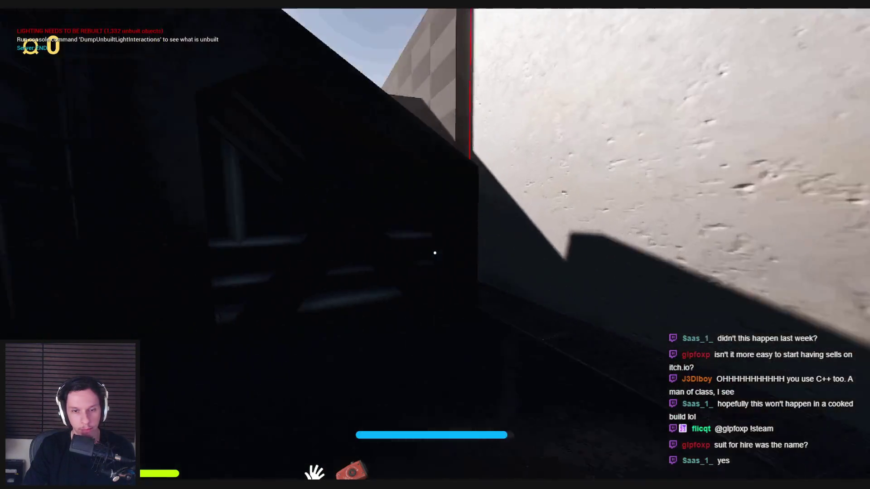
{"action": "key", "text": "w"}
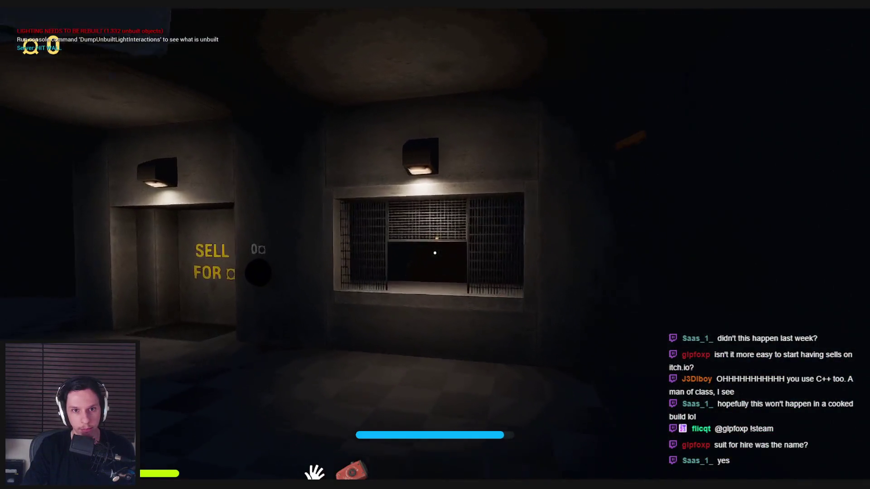
{"action": "key", "text": "w"}
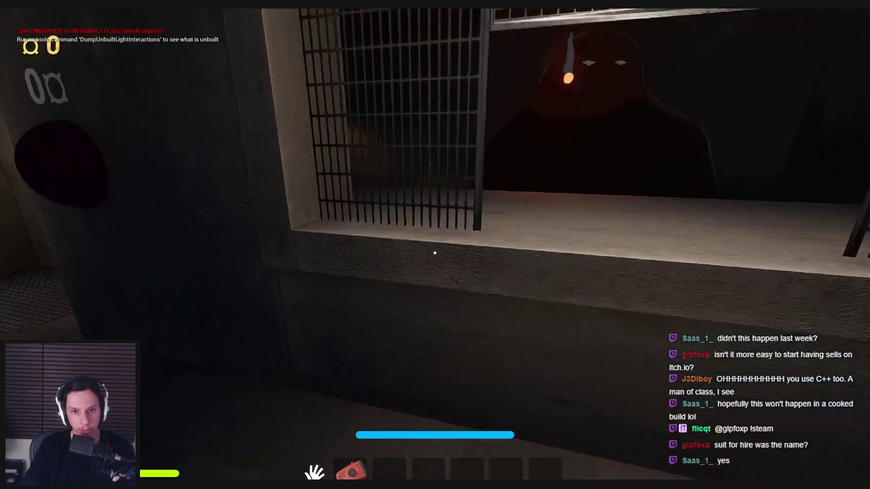
{"action": "key", "text": "w"}
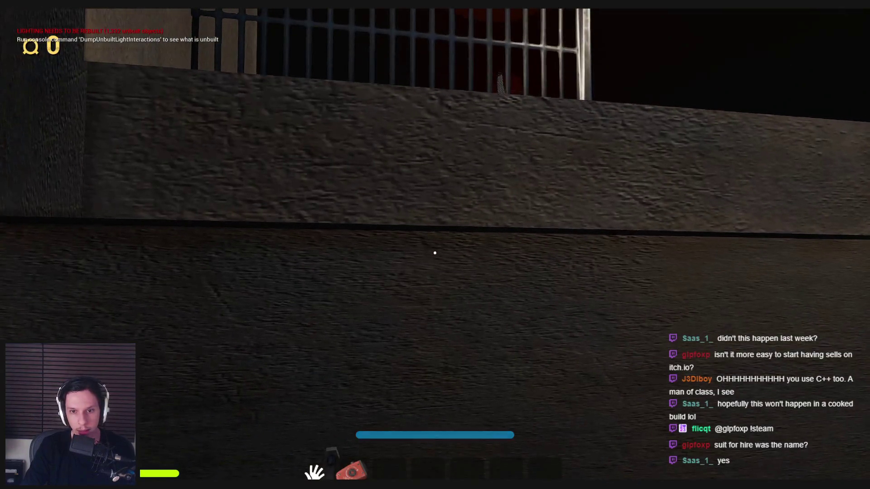
{"action": "key", "text": "s"}
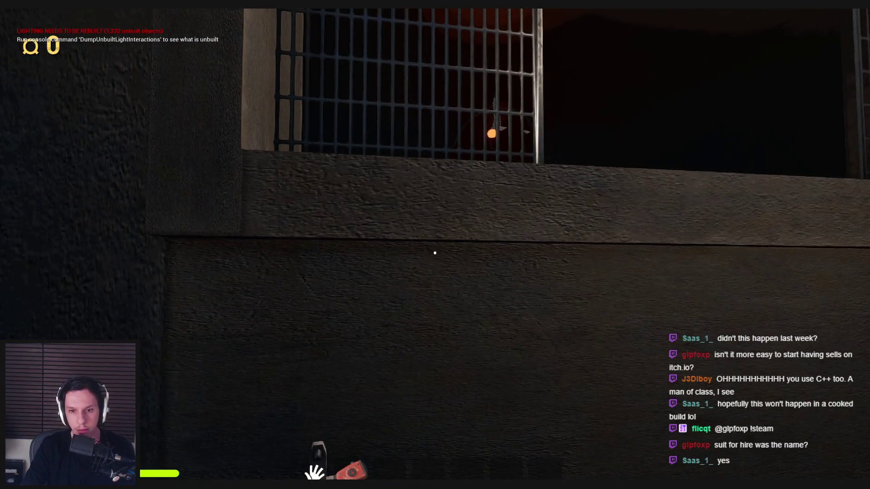
{"action": "scroll", "coordinate": [435, 253], "scroll_direction": "down", "scroll_amount": 1}
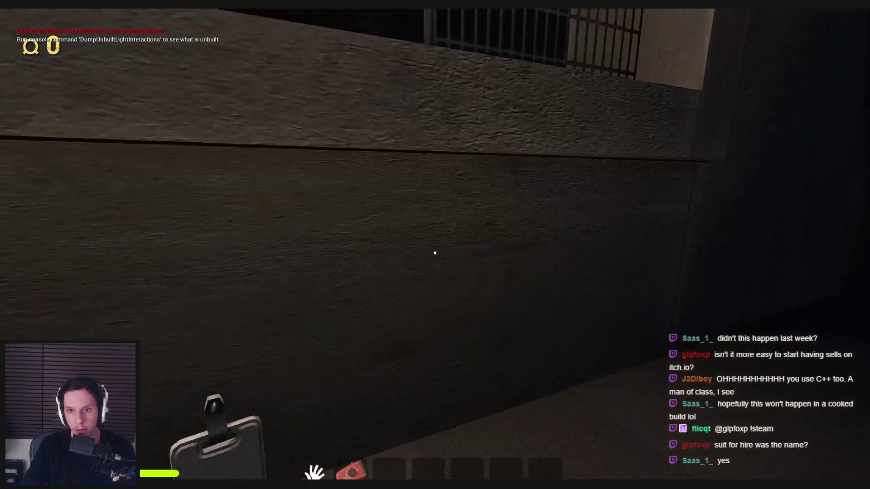
{"action": "scroll", "coordinate": [435, 253], "scroll_direction": "down", "scroll_amount": 1}
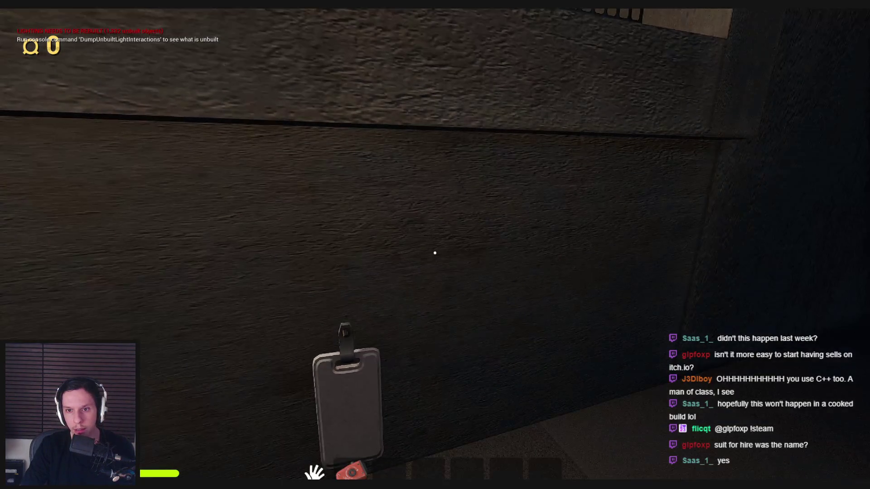
{"action": "scroll", "coordinate": [435, 253], "scroll_direction": "down", "scroll_amount": 1}
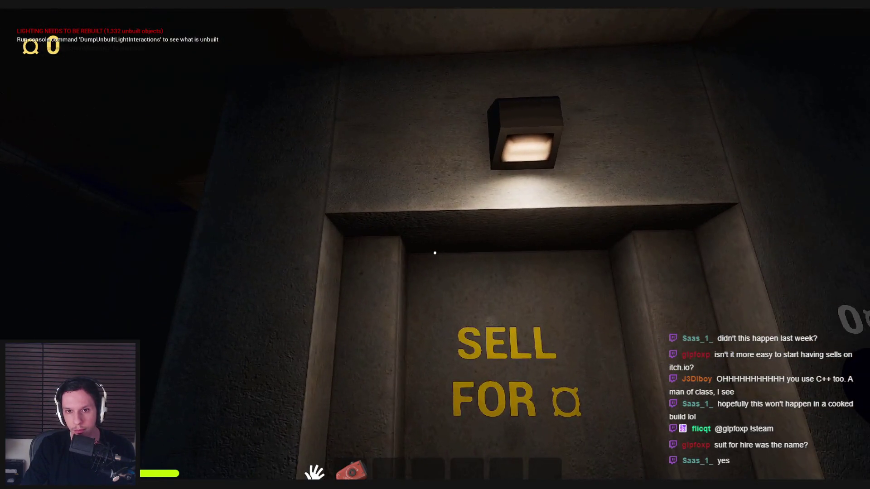
{"action": "key", "text": "Escape"}
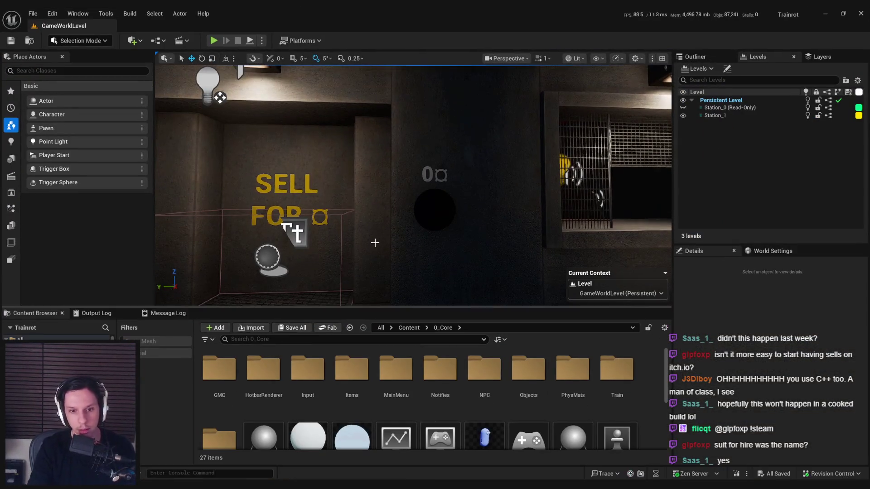
- Revert the concrete material's texture tiling to 1.0 and apply the change
{"action": "left_click", "coordinate": [376, 243]}
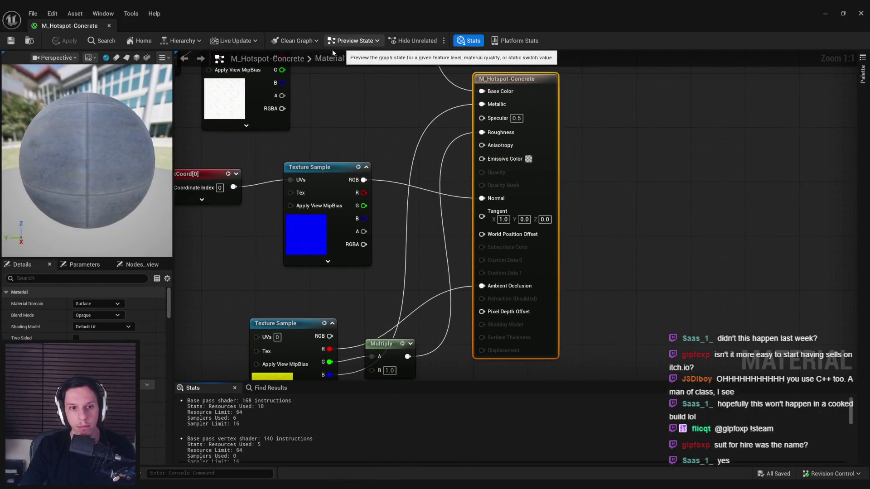
{"action": "key", "text": "ctrl+z"}
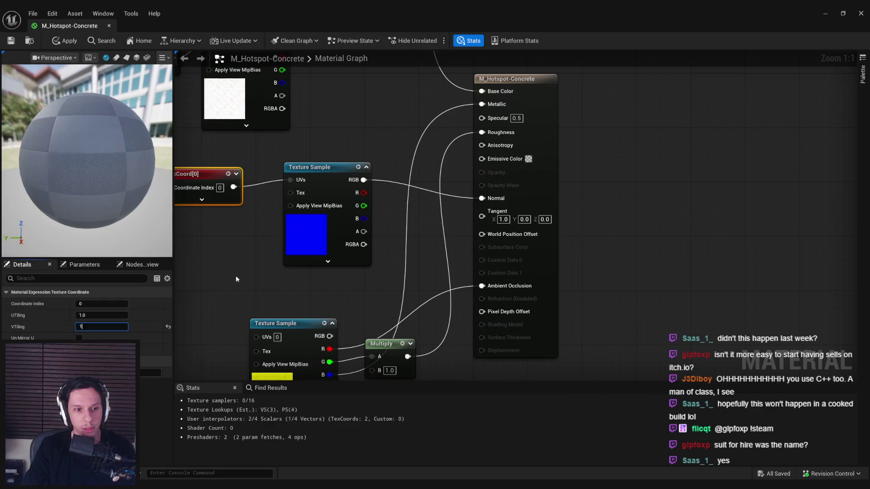
{"action": "left_click", "coordinate": [70, 41]}
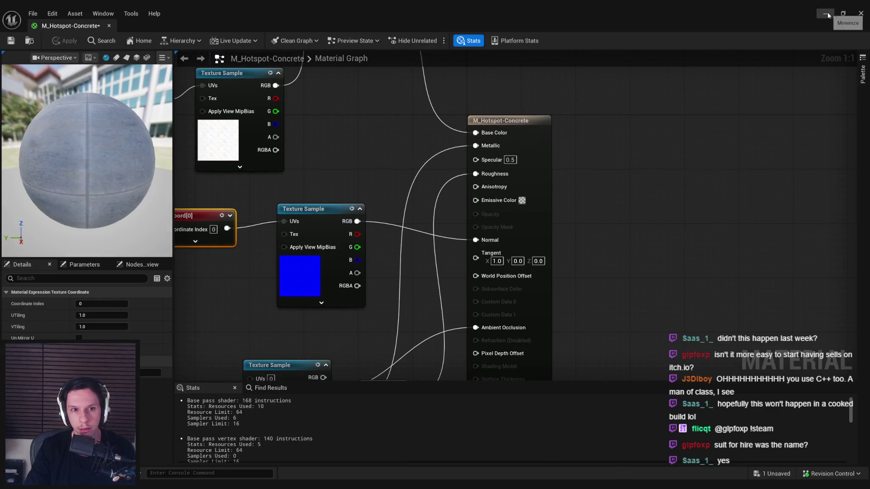
{"action": "left_click", "coordinate": [826, 14]}
{"action": "scroll", "coordinate": [470, 204], "scroll_direction": "down", "scroll_amount": 4}
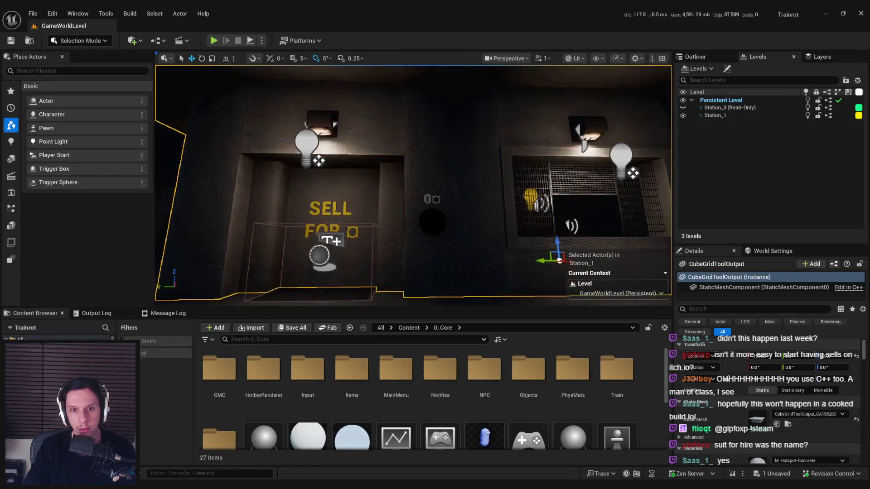
{"action": "left_click", "coordinate": [315, 469]}
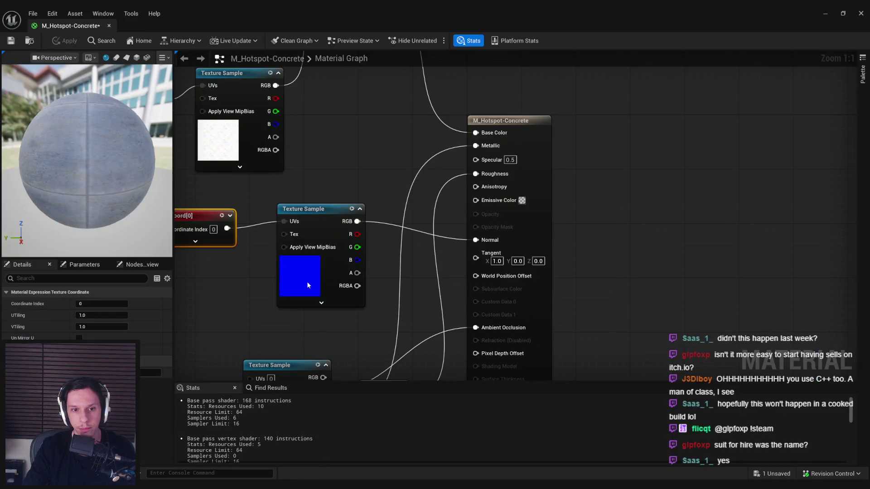
- Assign a normal-map texture to the concrete material's texture sample and apply it
{"action": "left_click", "coordinate": [145, 408]}
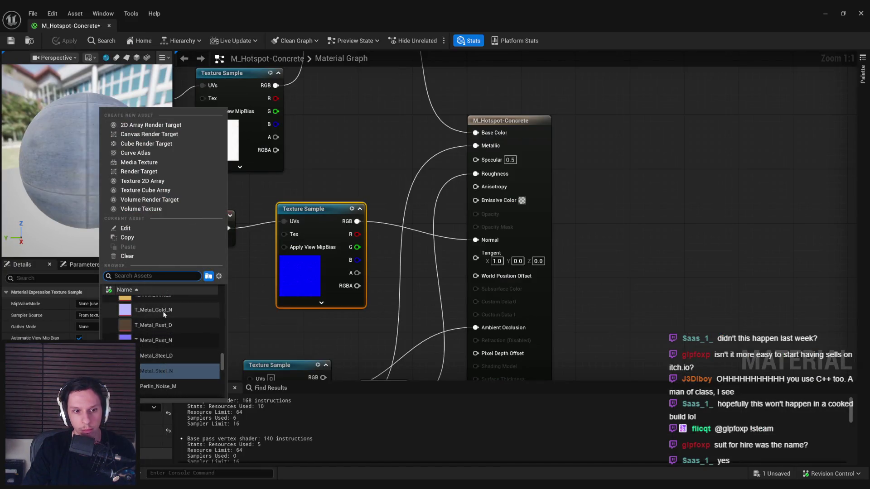
{"action": "left_click", "coordinate": [162, 311]}
{"action": "left_click", "coordinate": [66, 47]}
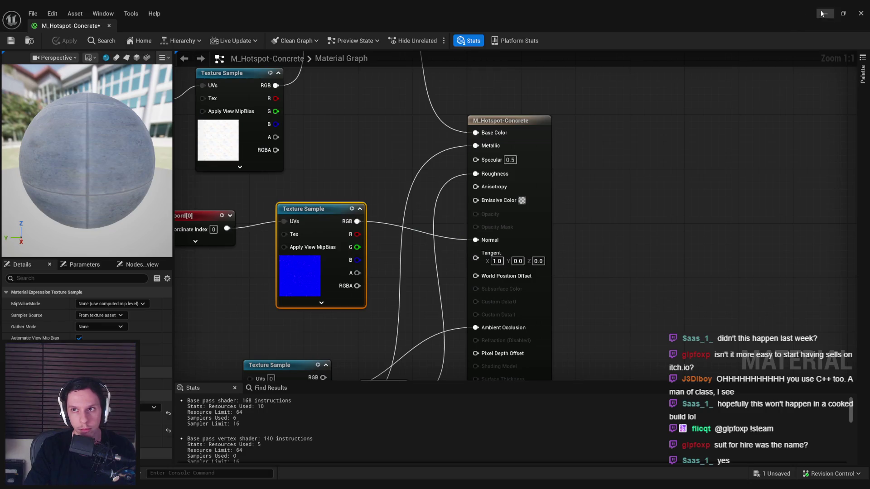
{"action": "left_click", "coordinate": [824, 13]}
{"action": "left_click_drag", "start_coordinate": [412, 186], "coordinate": [385, 158]}
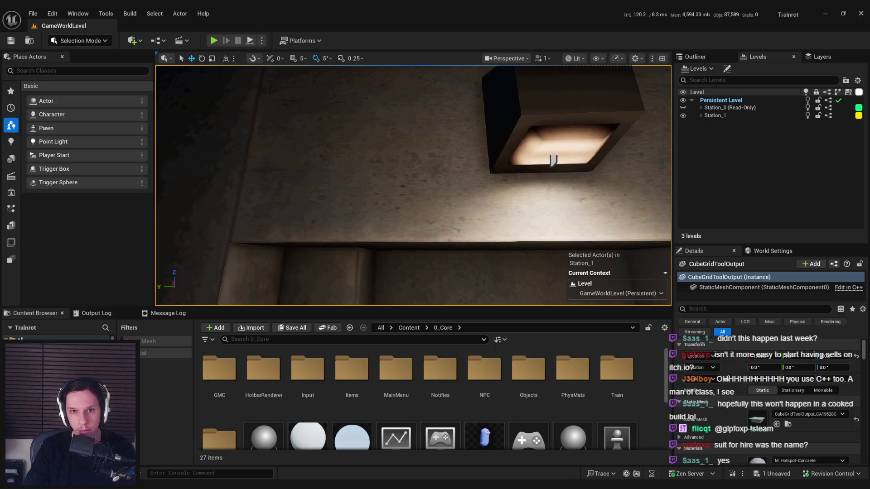
{"action": "scroll", "coordinate": [494, 222], "scroll_direction": "down", "scroll_amount": 5}
{"action": "key", "text": "alt+Tab"}
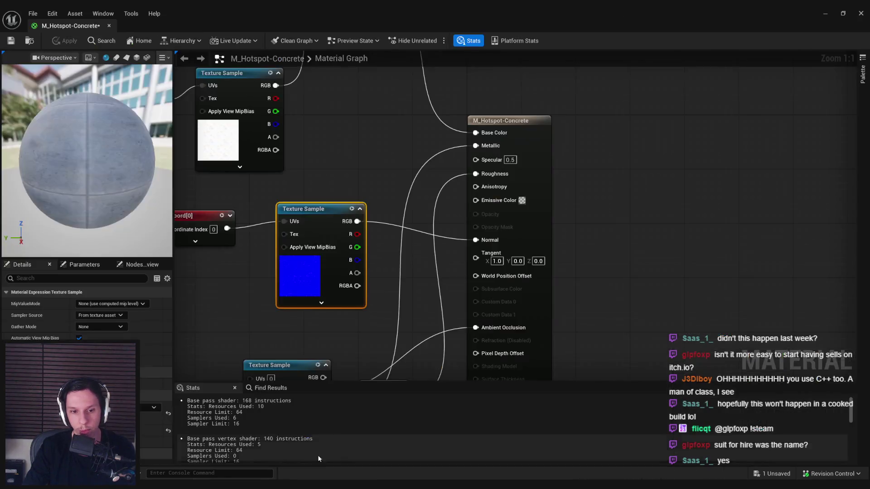
- Set the M_Hotspot-Concrete TexCoord U and V tiling to 2.0
{"action": "left_click_drag", "start_coordinate": [90, 319], "coordinate": [98, 318]}
{"action": "left_click_drag", "start_coordinate": [90, 327], "coordinate": [97, 327]}
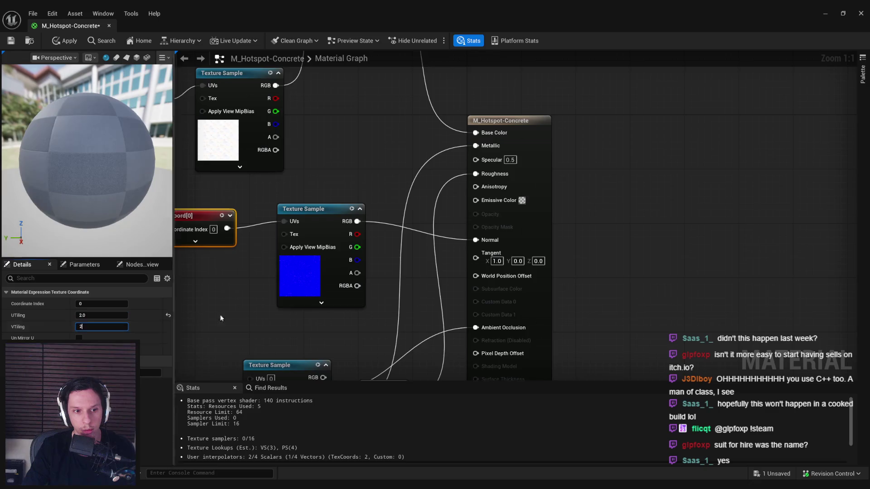
{"action": "left_click", "coordinate": [828, 17]}
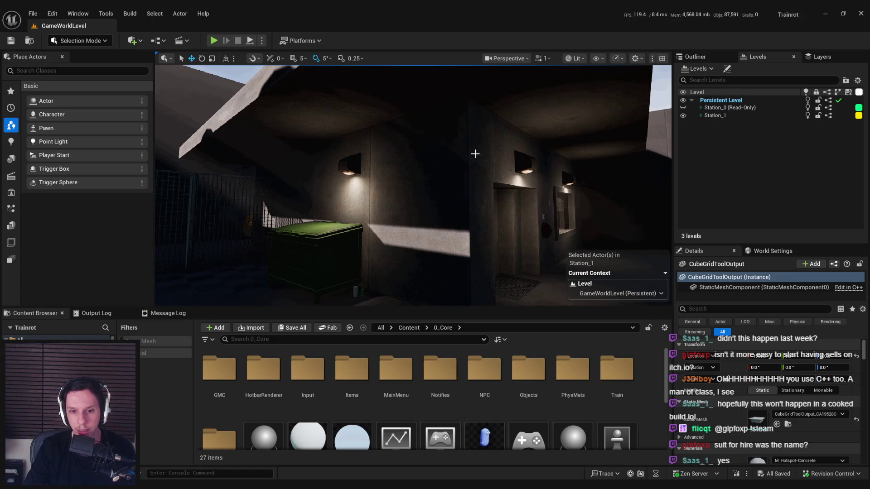
{"action": "scroll", "coordinate": [533, 379], "scroll_direction": "down", "scroll_amount": 2}
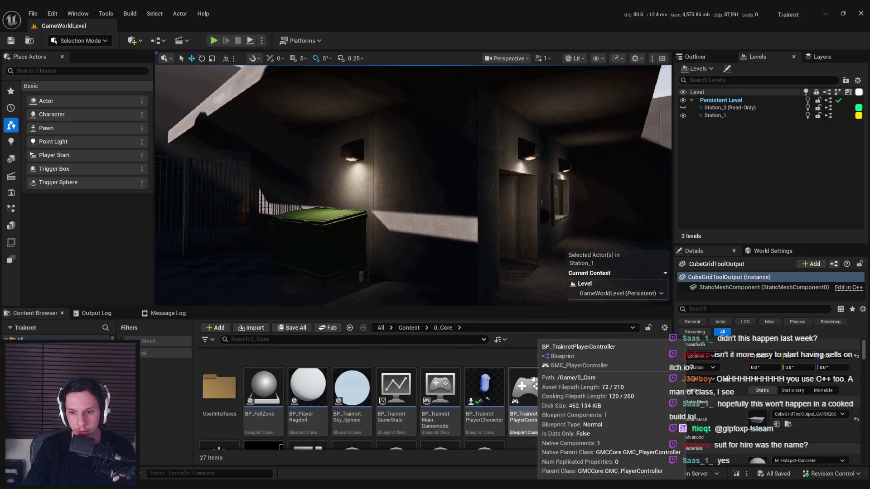
{"action": "scroll", "coordinate": [533, 378], "scroll_direction": "up", "scroll_amount": 2}
{"action": "double_click", "coordinate": [731, 416]}
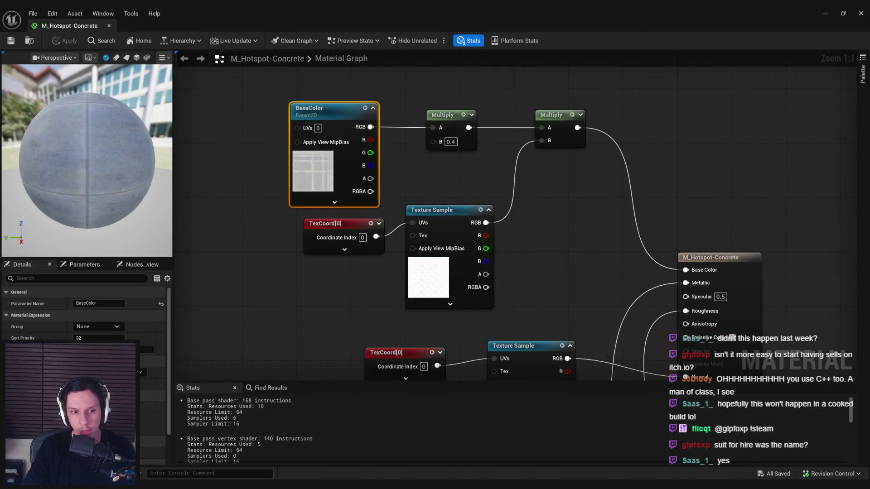
{"action": "scroll", "coordinate": [84, 313], "scroll_direction": "down", "scroll_amount": 3}
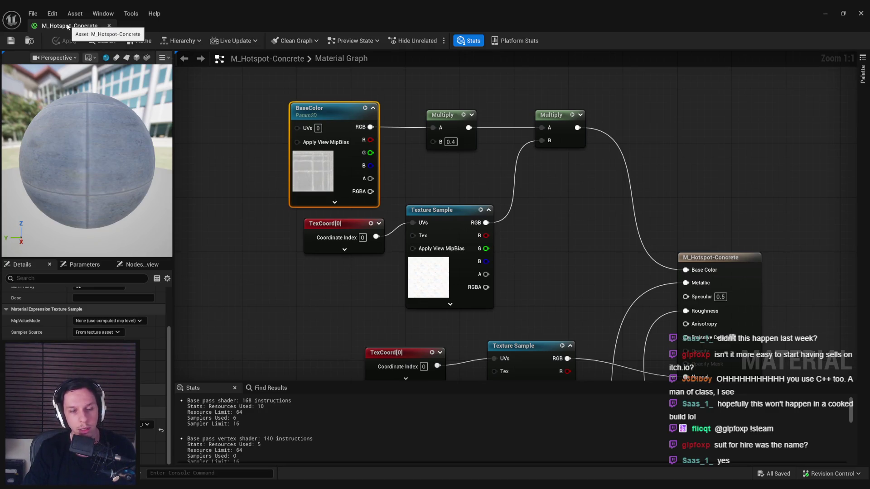
- Fly the viewport back to the caged ticket windows and the SELL FOR door
{"action": "key", "text": "alt+Tab"}
{"action": "mouse_move", "coordinate": [407, 204]}
{"action": "left_mouse_down"}
{"action": "mouse_move", "coordinate": [355, 229]}
{"action": "mouse_move", "coordinate": [307, 278]}
{"action": "mouse_move", "coordinate": [262, 295]}
{"action": "mouse_move", "coordinate": [358, 97]}
{"action": "left_mouse_up"}
{"action": "left_click_drag", "start_coordinate": [460, 261], "coordinate": [461, 261]}
{"action": "left_click_drag", "start_coordinate": [418, 236], "coordinate": [418, 237]}
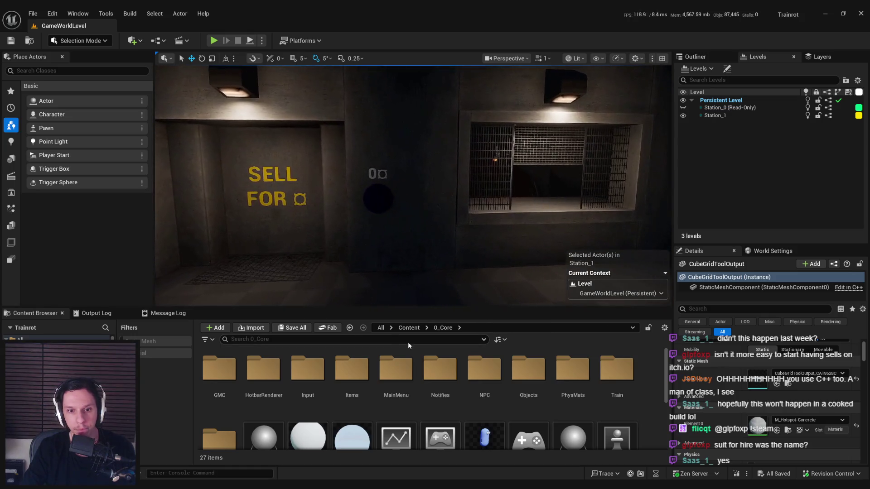
{"action": "left_click", "coordinate": [409, 327]}
{"action": "left_click", "coordinate": [386, 340]}
{"action": "type", "text": "pipe"}
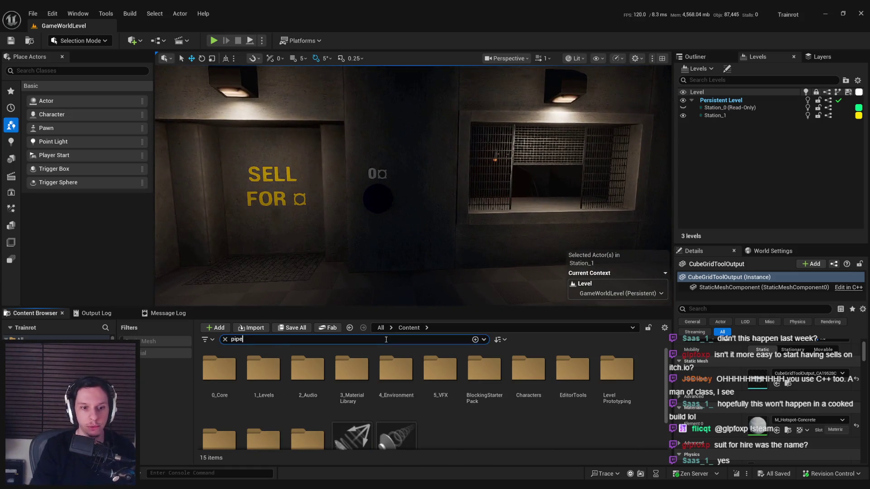
- Place an S_Pipe_StraightL static mesh by the wall and rotate it upright
{"action": "left_click", "coordinate": [132, 341]}
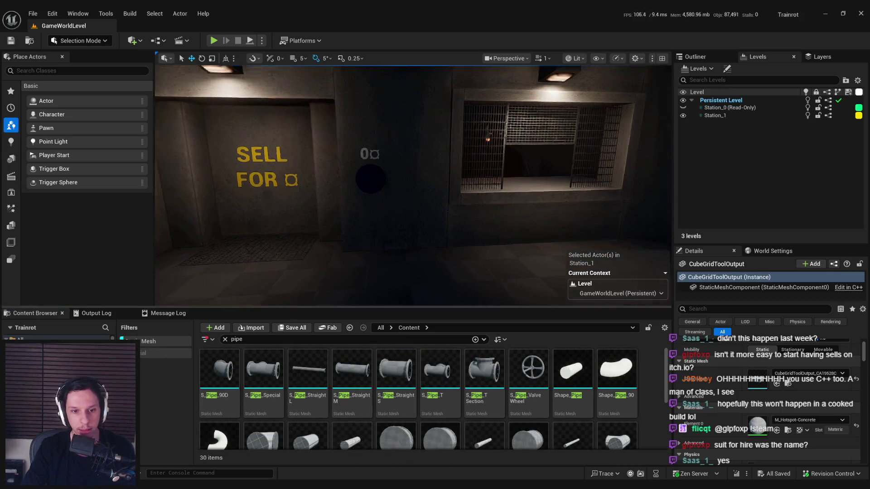
{"action": "mouse_move", "coordinate": [447, 229]}
{"action": "left_mouse_down"}
{"action": "mouse_move", "coordinate": [433, 249]}
{"action": "mouse_move", "coordinate": [441, 270]}
{"action": "left_mouse_up"}
{"action": "key", "text": "e"}
{"action": "key", "text": "w"}
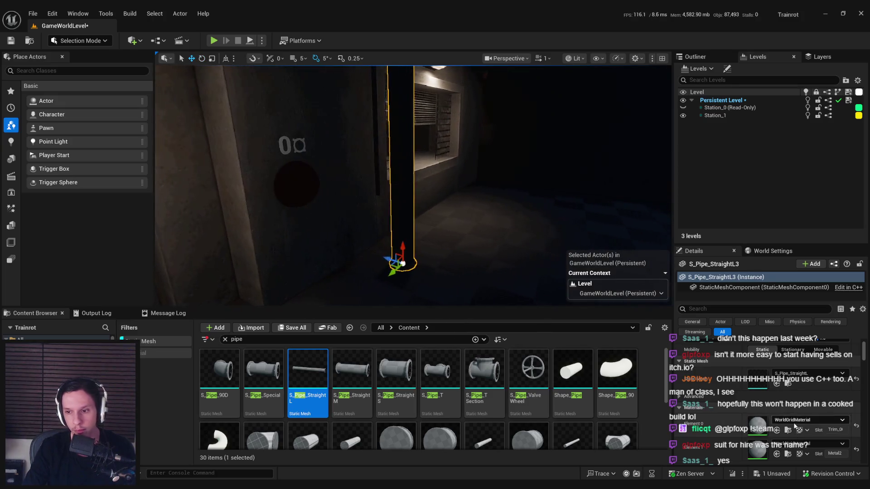
- Give both pipe material slots MI_TestMat-MetalDark and switch the viewport to Unlit
{"action": "left_click", "coordinate": [808, 420]}
{"action": "type", "text": "meta"}
{"action": "scroll", "coordinate": [789, 354], "scroll_direction": "down", "scroll_amount": 5}
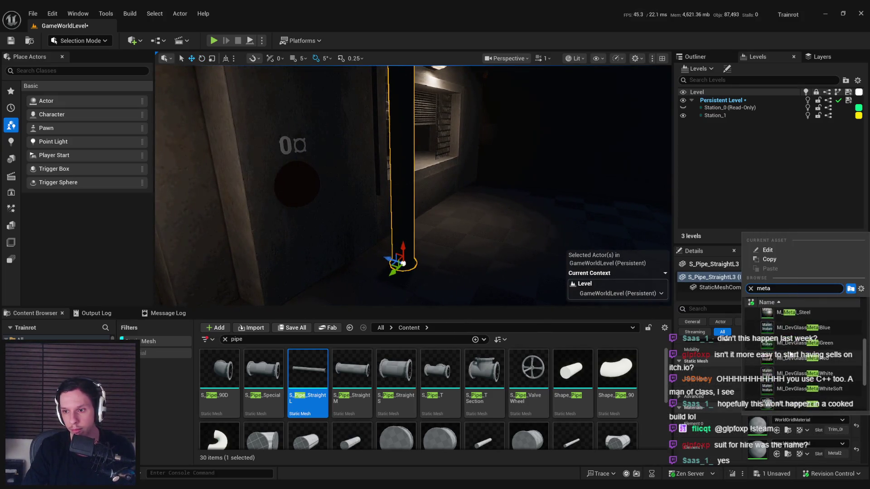
{"action": "left_click", "coordinate": [792, 352]}
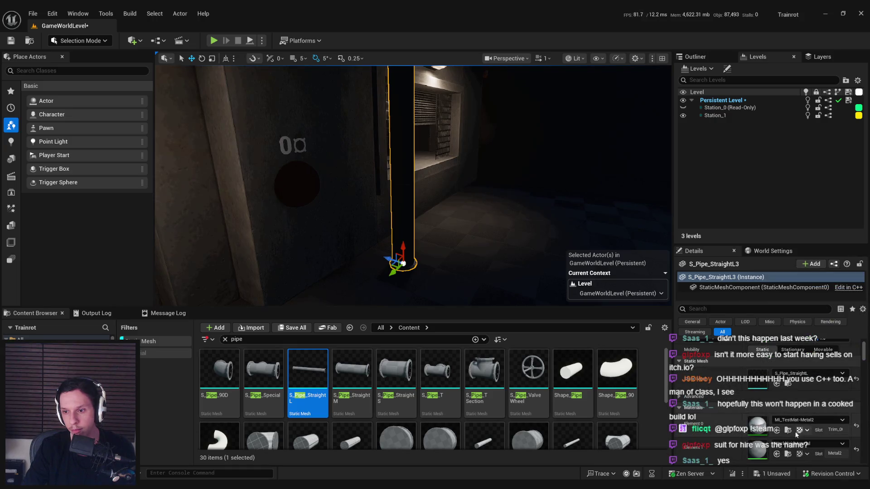
{"action": "left_click", "coordinate": [787, 430]}
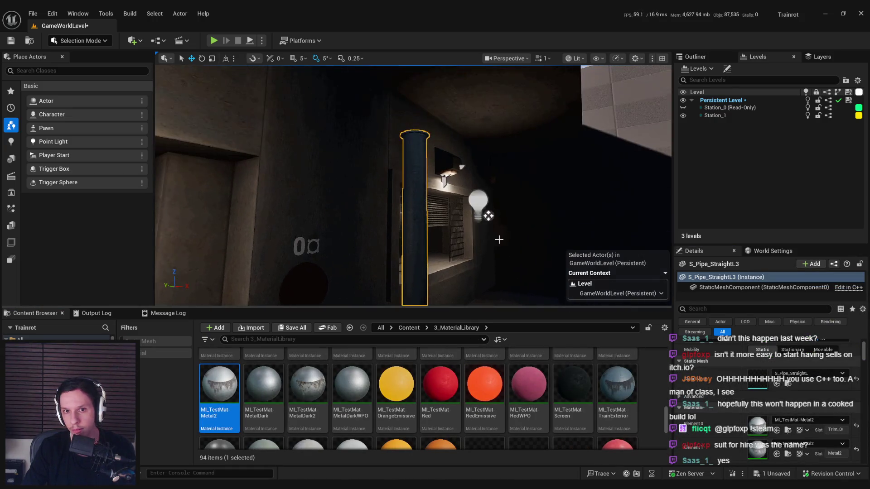
{"action": "scroll", "coordinate": [413, 186], "scroll_direction": "down", "scroll_amount": 1}
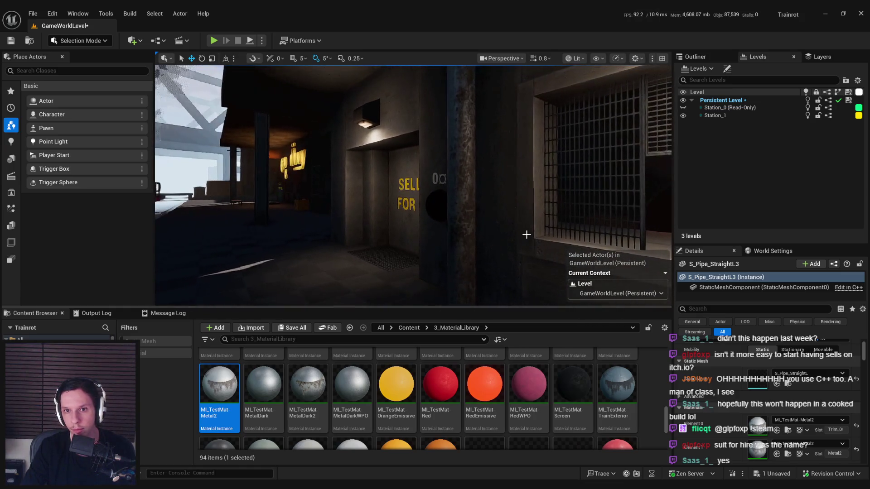
{"action": "left_click", "coordinate": [799, 420]}
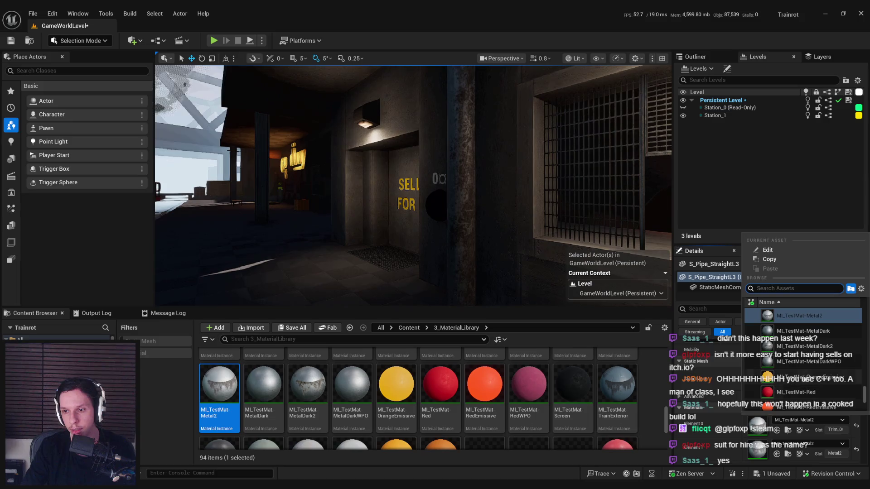
{"action": "left_click", "coordinate": [800, 348]}
{"action": "left_click", "coordinate": [797, 446]}
{"action": "left_click", "coordinate": [811, 354]}
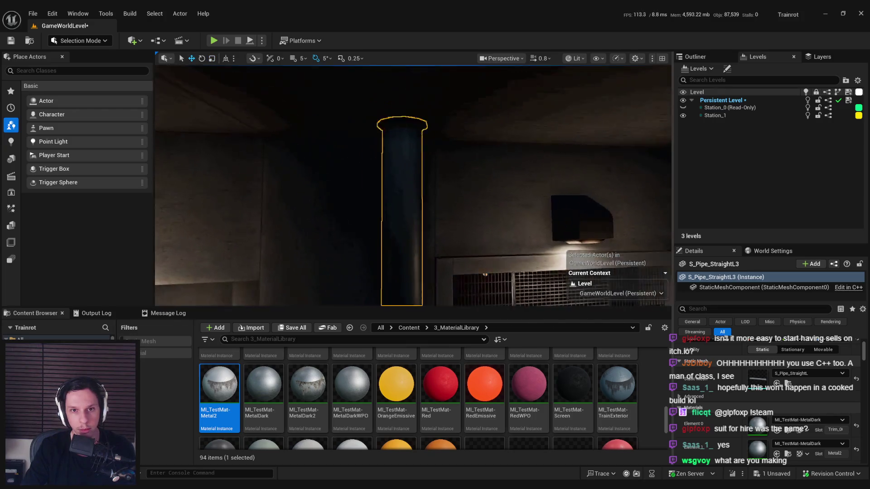
{"action": "left_click", "coordinate": [575, 58]}
{"action": "left_click", "coordinate": [591, 102]}
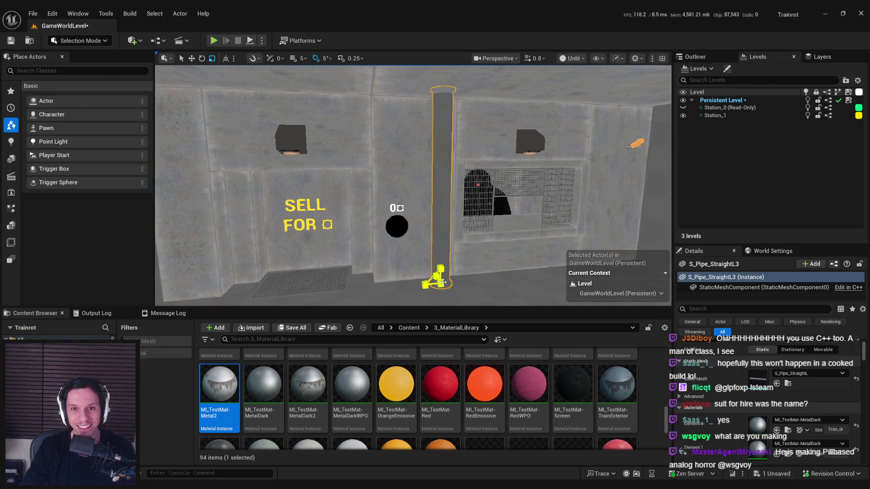
- Frame the new pipe up close and level the view with the wall
{"action": "left_click_drag", "start_coordinate": [382, 257], "coordinate": [382, 257]}
{"action": "key", "text": "f"}
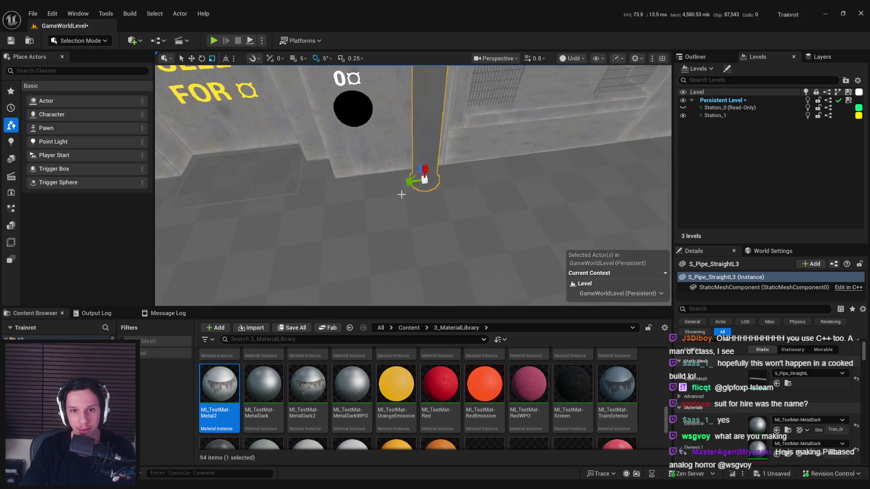
{"action": "key", "text": "f"}
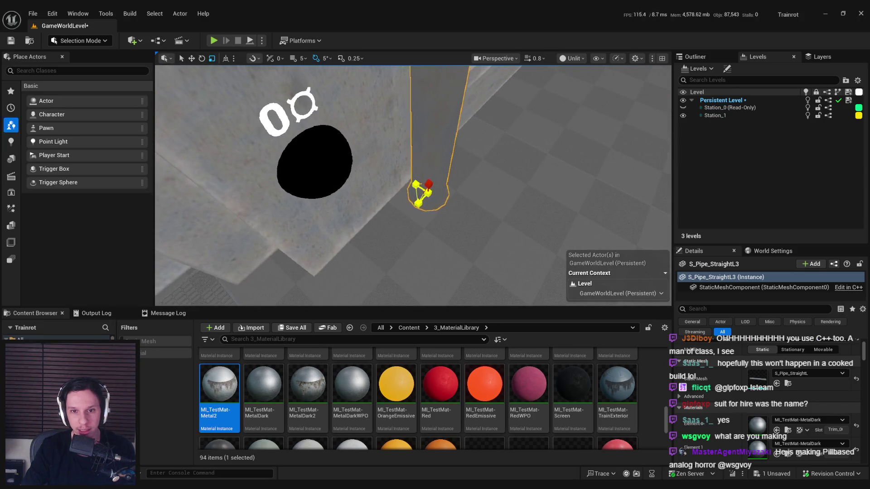
{"action": "left_click_drag", "start_coordinate": [446, 230], "coordinate": [446, 229]}
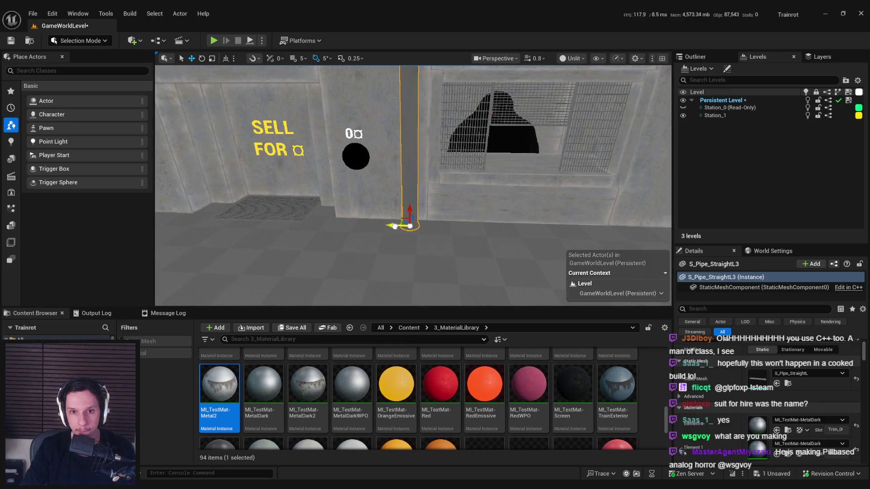
{"action": "scroll", "coordinate": [473, 248], "scroll_direction": "down", "scroll_amount": 3}
{"action": "scroll", "coordinate": [498, 394], "scroll_direction": "down", "scroll_amount": 1}
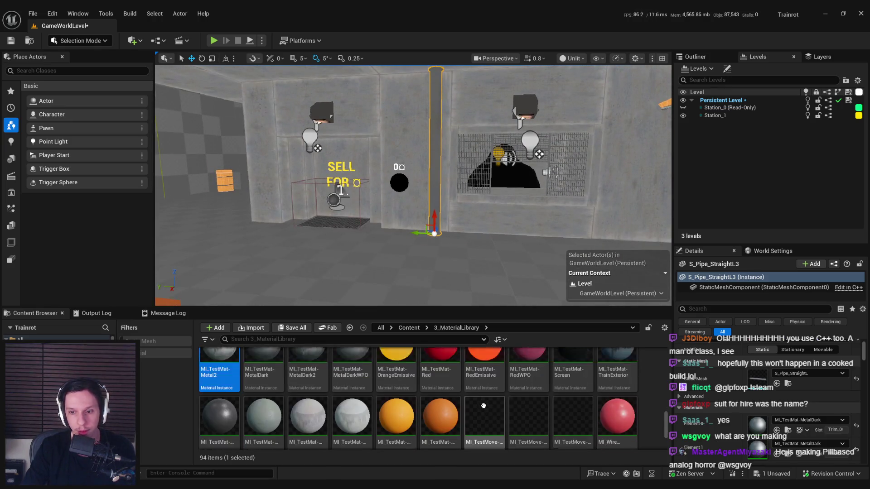
{"action": "scroll", "coordinate": [501, 395], "scroll_direction": "down", "scroll_amount": 2}
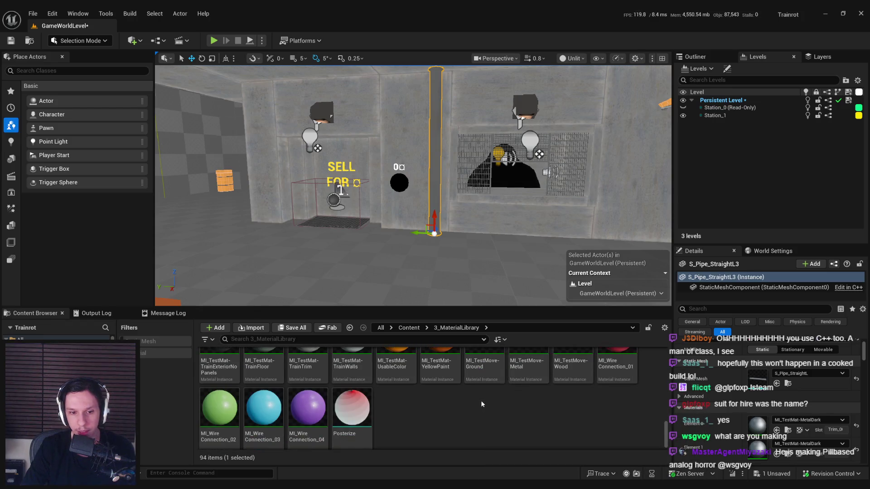
{"action": "scroll", "coordinate": [481, 403], "scroll_direction": "up", "scroll_amount": 3}
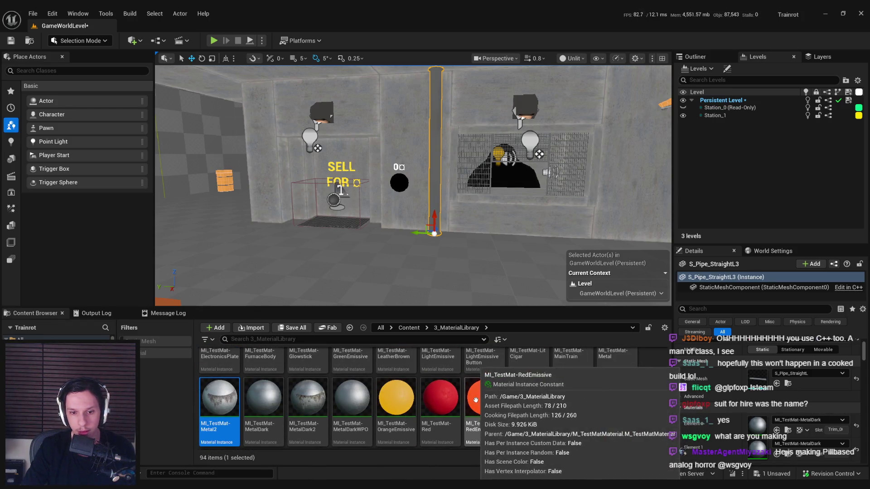
{"action": "scroll", "coordinate": [473, 397], "scroll_direction": "up", "scroll_amount": 1}
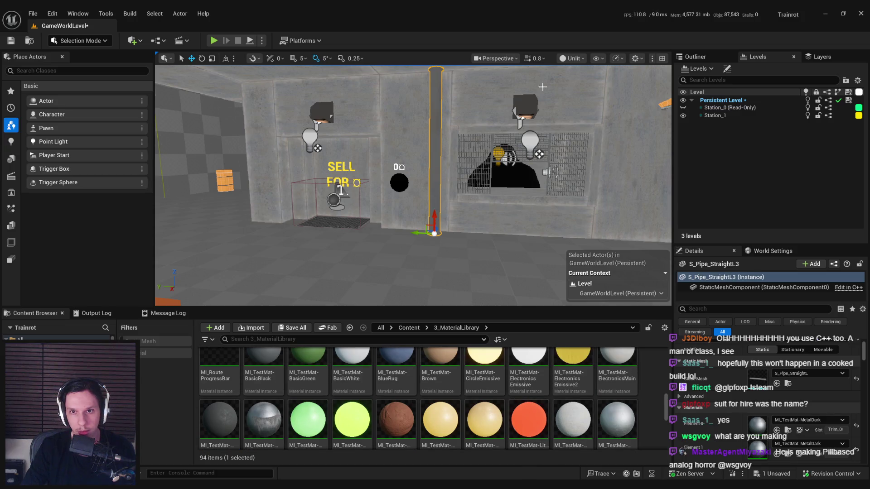
- Switch the viewport to Lit and fly around the barred window and SELL FOR wall
{"action": "left_click", "coordinate": [573, 59]}
{"action": "left_click", "coordinate": [572, 71]}
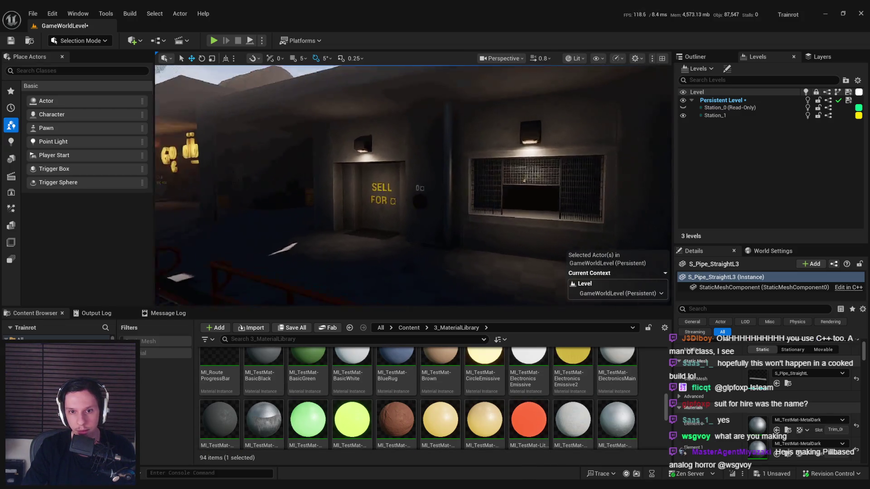
{"action": "key", "text": "w"}
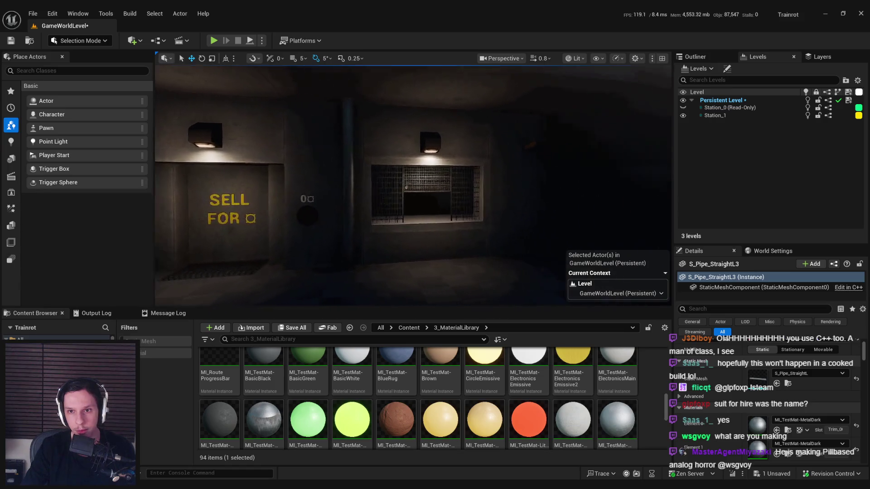
{"action": "key", "text": "a"}
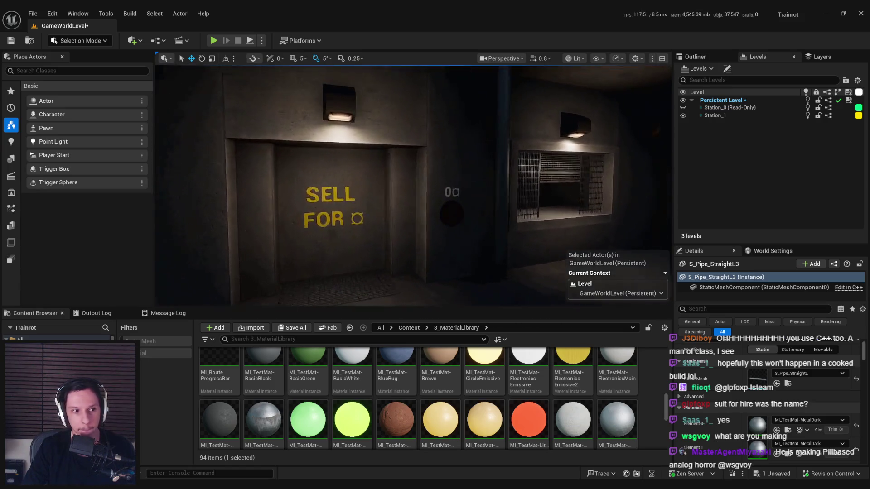
{"action": "key", "text": "d"}
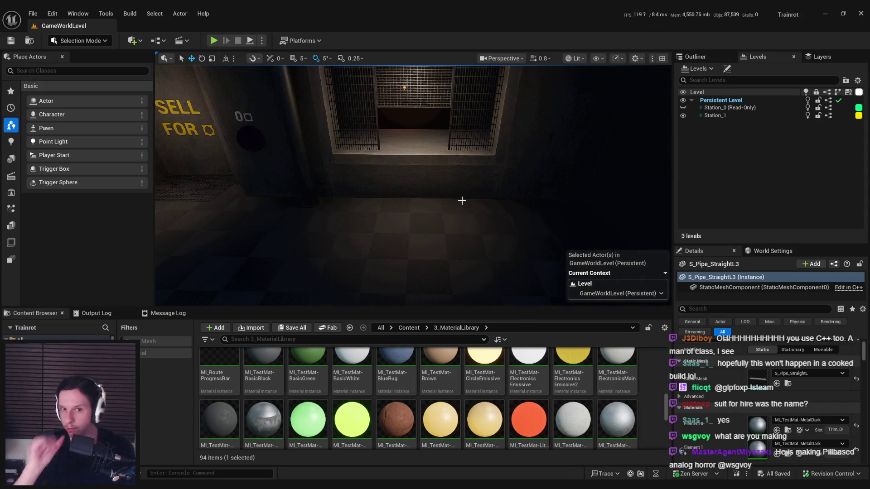
{"action": "key", "text": "w"}
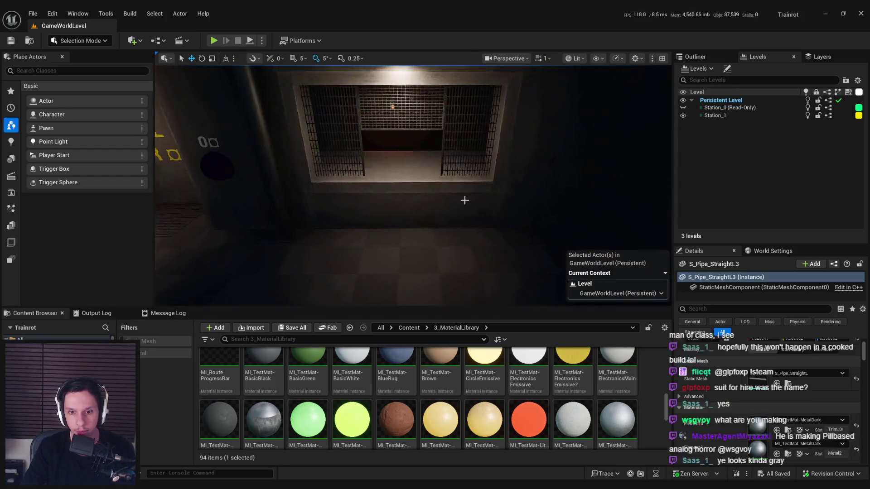
- Search the whole Content folder for 'decal'
{"action": "left_click", "coordinate": [408, 328]}
{"action": "left_click", "coordinate": [399, 339]}
{"action": "type", "text": "decal"}
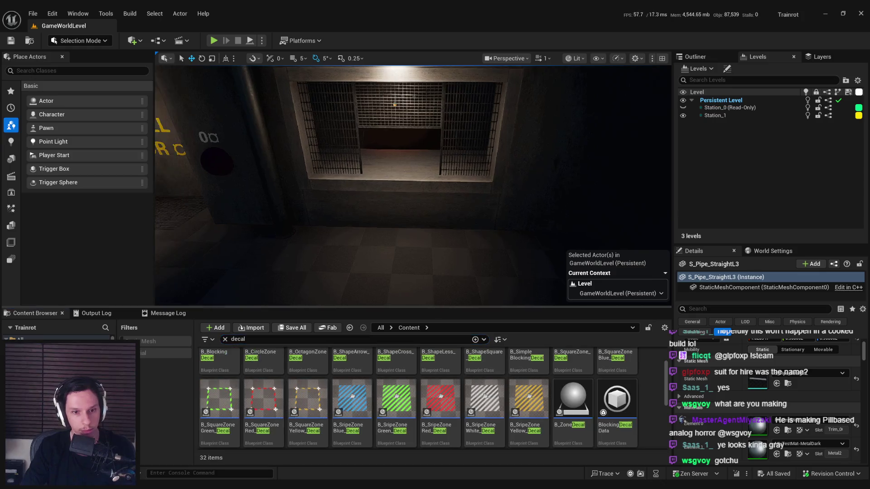
- Drop B_SripeZoneYellow_Decal on the floor and slide it under the grated window
{"action": "left_click_drag", "start_coordinate": [458, 265], "coordinate": [458, 281]}
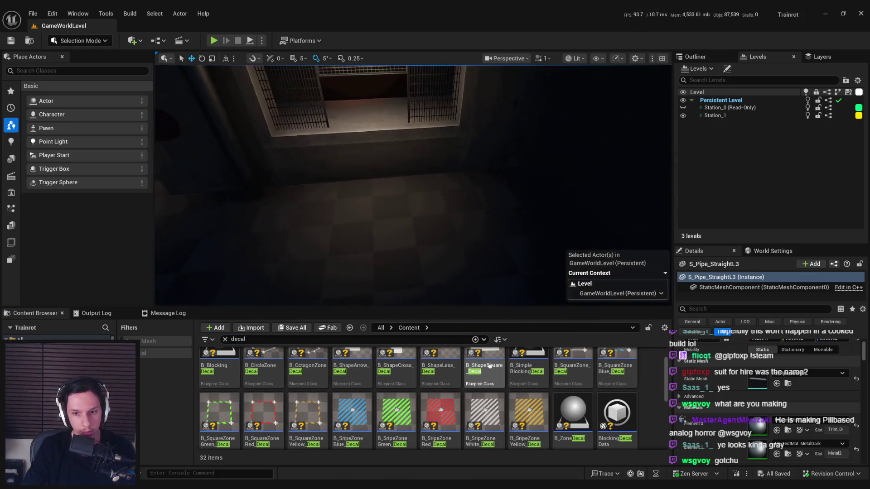
{"action": "mouse_move", "coordinate": [528, 419]}
{"action": "left_mouse_down"}
{"action": "mouse_move", "coordinate": [382, 202]}
{"action": "mouse_move", "coordinate": [393, 218]}
{"action": "mouse_move", "coordinate": [463, 211]}
{"action": "mouse_move", "coordinate": [435, 193]}
{"action": "mouse_move", "coordinate": [410, 193]}
{"action": "mouse_move", "coordinate": [422, 192]}
{"action": "left_mouse_up"}
{"action": "key", "text": "w"}
{"action": "key", "text": "r"}
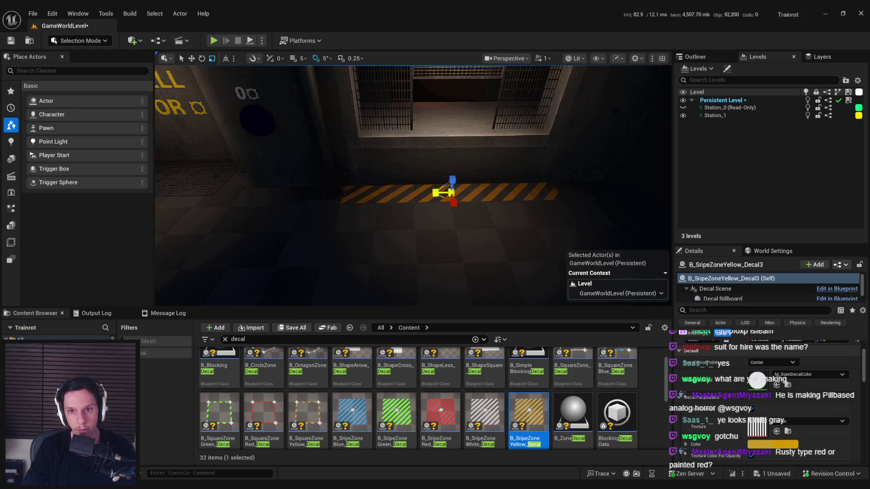
{"action": "key", "text": "w"}
{"action": "left_click", "coordinate": [328, 192]}
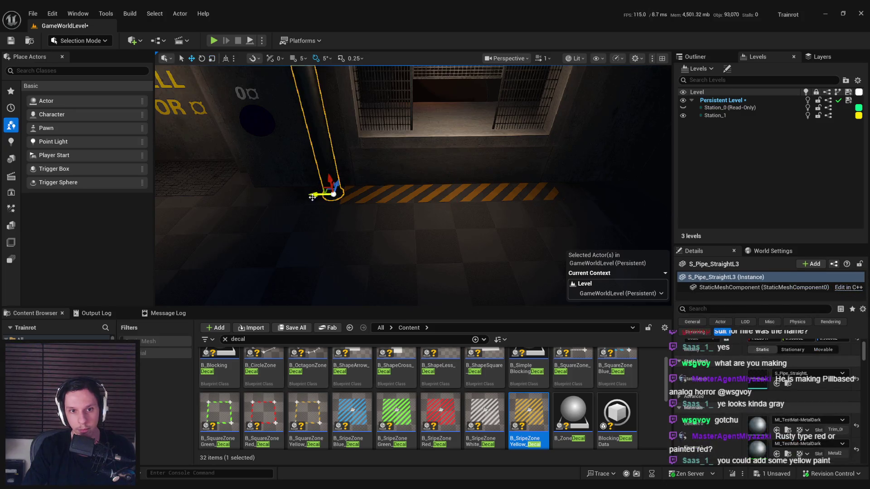
{"action": "scroll", "coordinate": [387, 228], "scroll_direction": "down", "scroll_amount": 5}
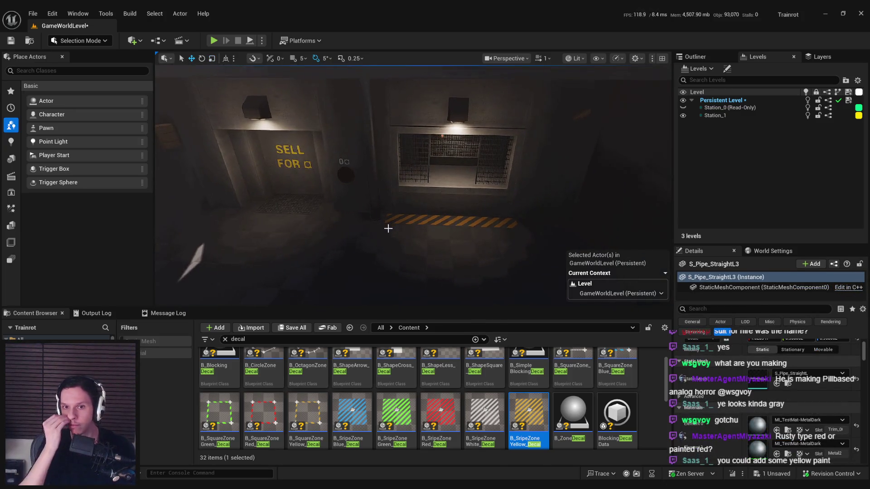
{"action": "left_click", "coordinate": [452, 216]}
{"action": "key", "text": "f"}
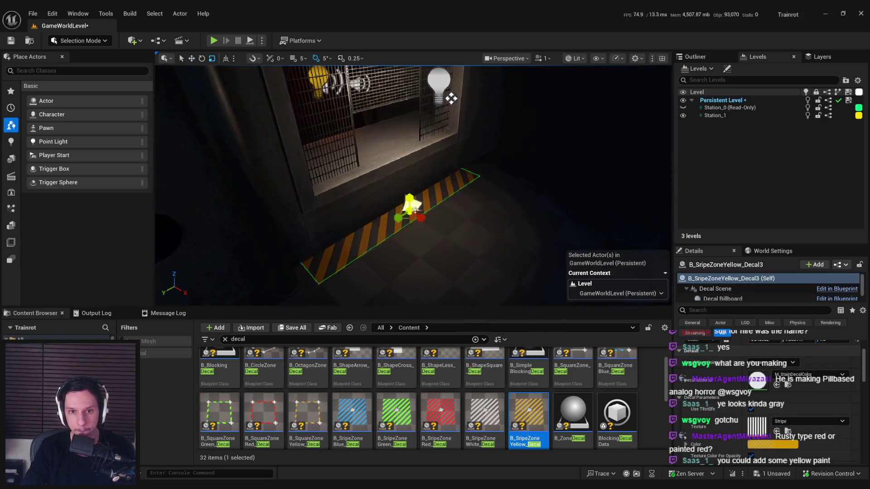
{"action": "left_click_drag", "start_coordinate": [424, 219], "coordinate": [425, 224]}
- Try a grey colour on the stripe decal, then cancel to keep it yellow
{"action": "left_click", "coordinate": [440, 424]}
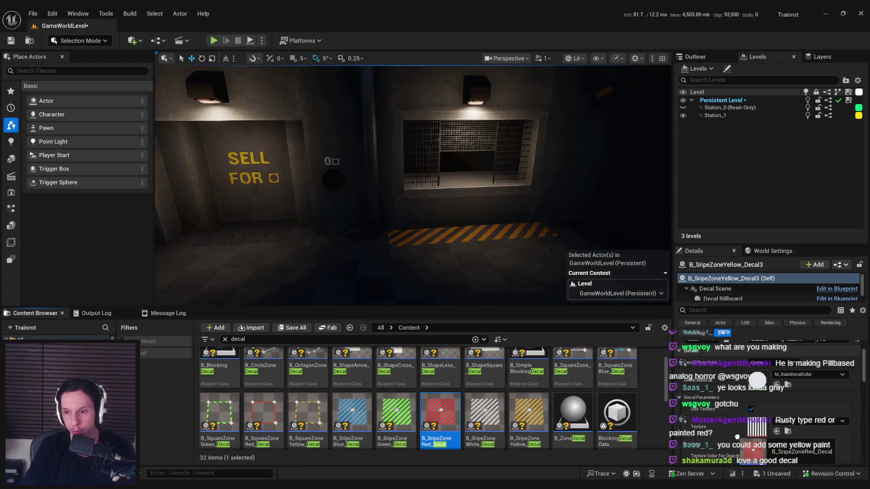
{"action": "left_click", "coordinate": [767, 446]}
{"action": "left_click_drag", "start_coordinate": [681, 319], "coordinate": [680, 378]}
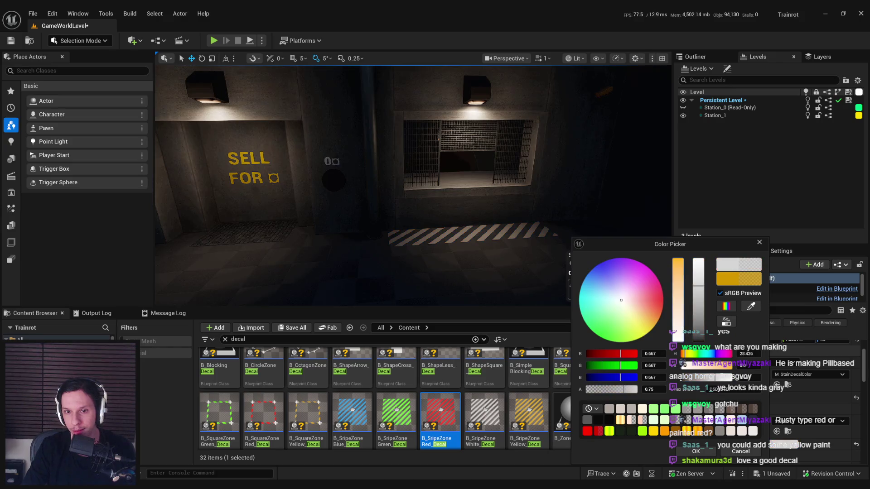
{"action": "left_click", "coordinate": [738, 451]}
{"action": "left_click_drag", "start_coordinate": [493, 256], "coordinate": [493, 256]}
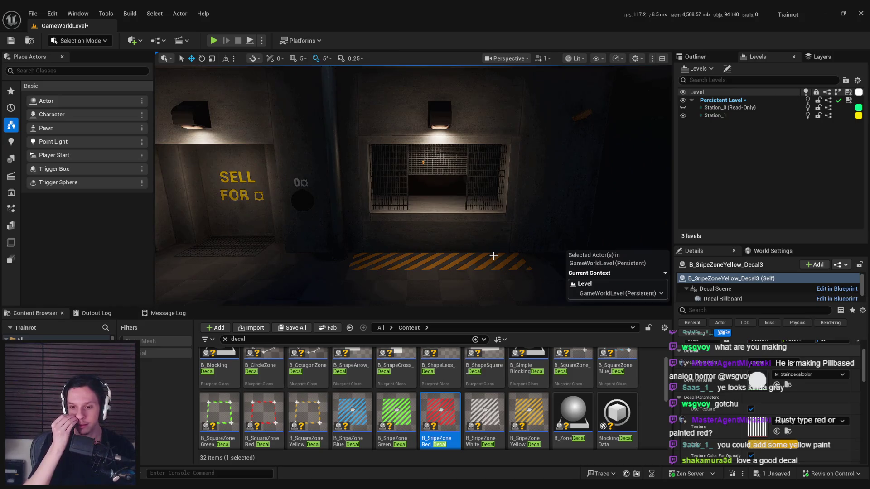
{"action": "scroll", "coordinate": [770, 408], "scroll_direction": "down", "scroll_amount": 2}
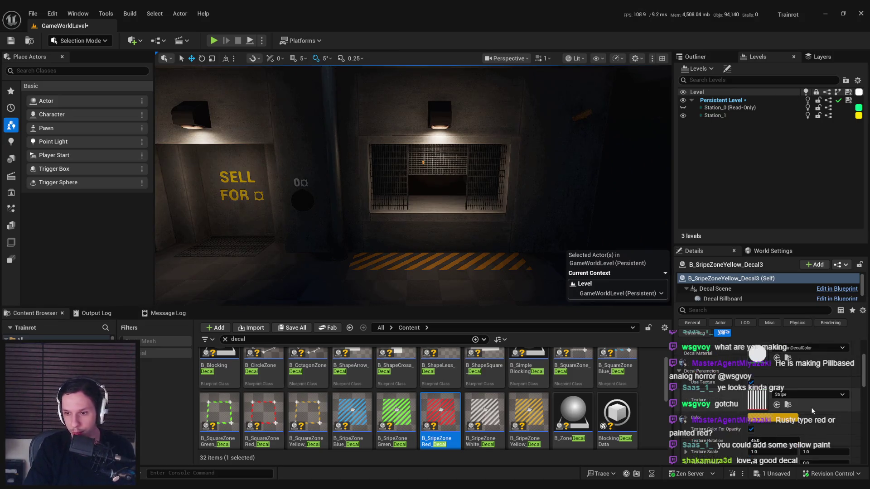
- Set the decal's texture to T_Square
{"action": "left_click", "coordinate": [806, 394]}
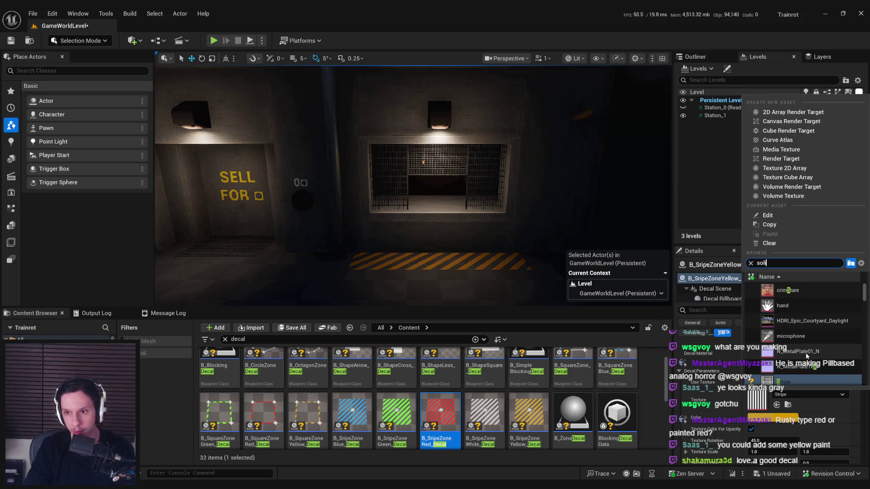
{"action": "left_click", "coordinate": [787, 404]}
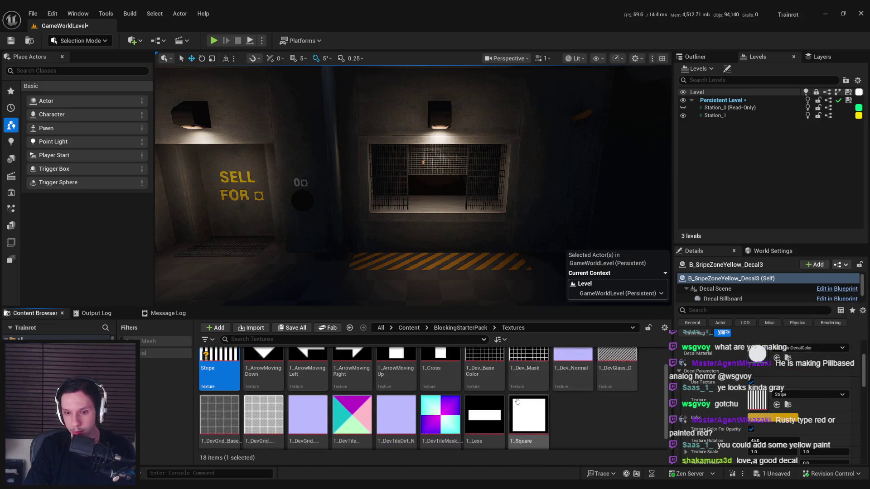
{"action": "left_click", "coordinate": [485, 407]}
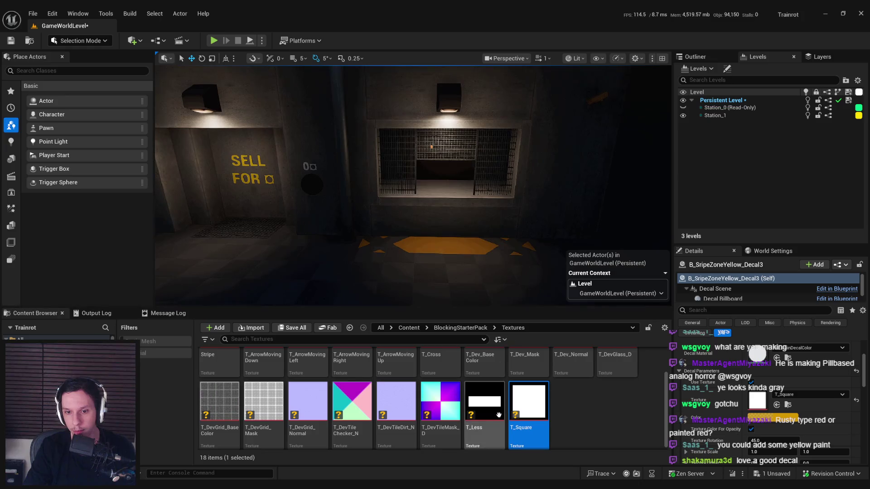
{"action": "left_click", "coordinate": [777, 405]}
{"action": "key", "text": "ctrl+z"}
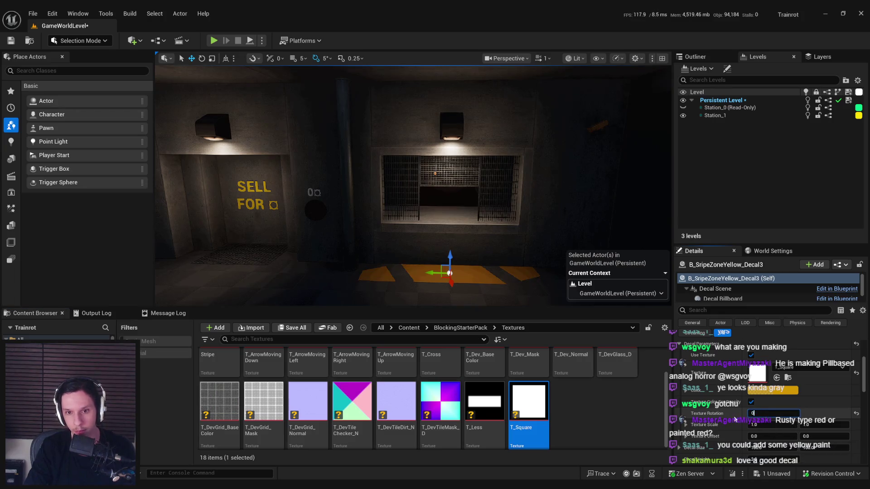
- Set the decal's texture rotation to 45 degrees and save the level
{"action": "key", "text": "ctrl+z"}
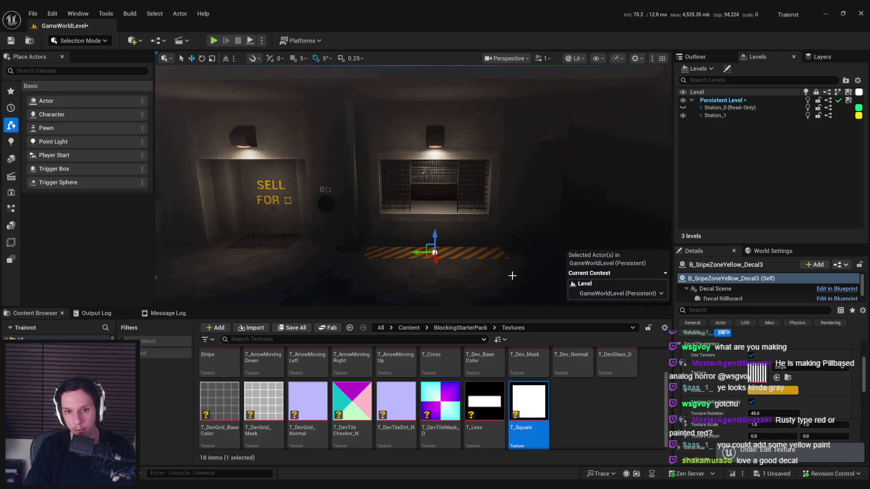
{"action": "scroll", "coordinate": [512, 275], "scroll_direction": "up", "scroll_amount": 4}
{"action": "type", "text": "0"}
{"action": "key", "text": "Return"}
{"action": "scroll", "coordinate": [517, 287], "scroll_direction": "up", "scroll_amount": 2}
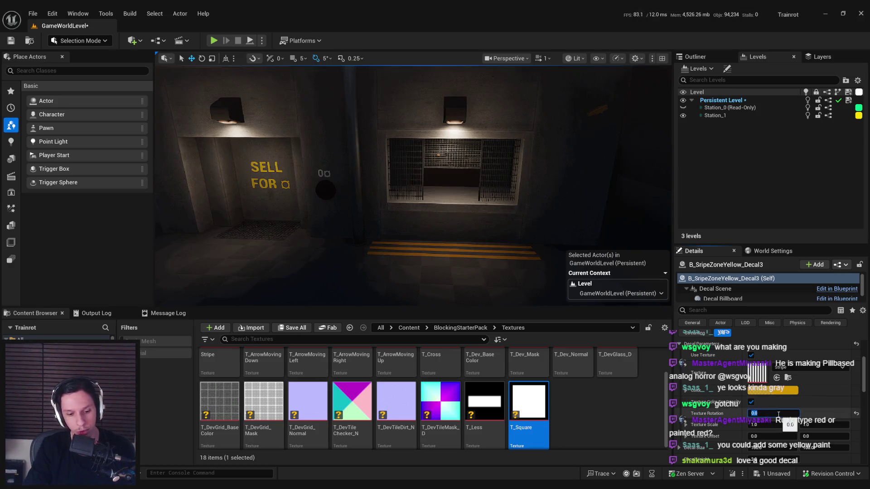
{"action": "type", "text": "90"}
{"action": "key", "text": "Return"}
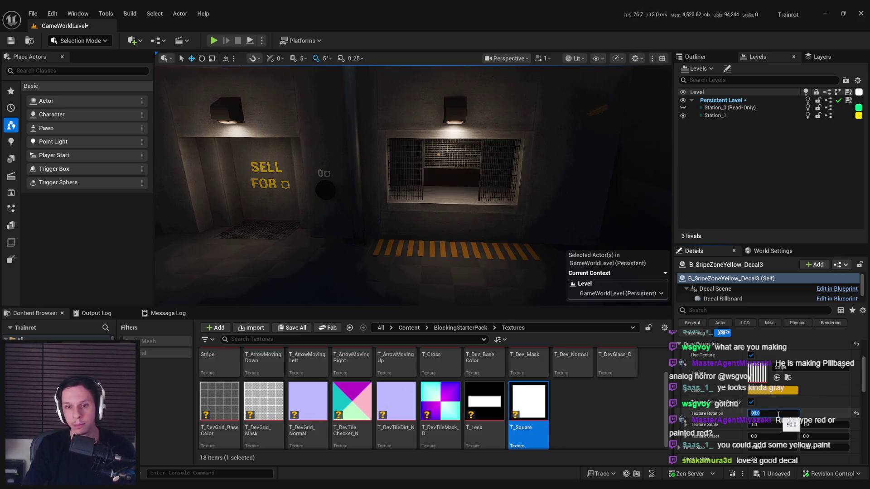
{"action": "key", "text": "ctrl+z"}
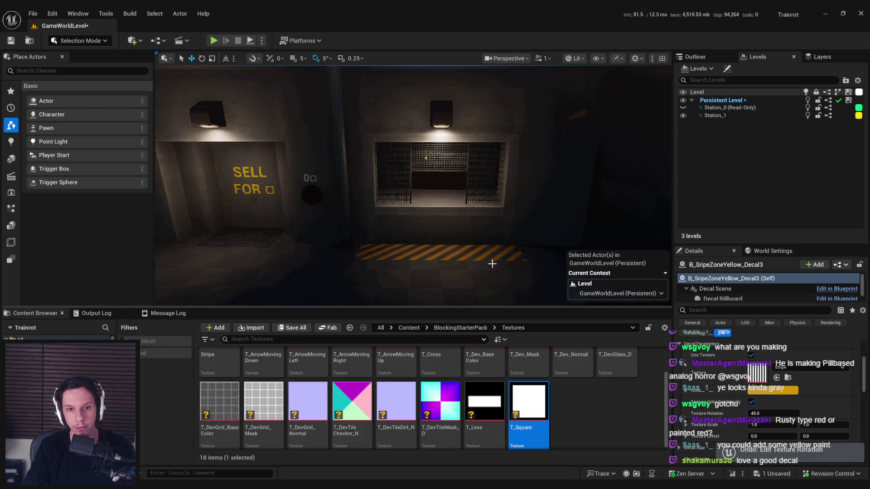
{"action": "key", "text": "ctrl+s"}
{"action": "mouse_move", "coordinate": [459, 245]}
{"action": "left_mouse_down"}
{"action": "mouse_move", "coordinate": [435, 227]}
{"action": "mouse_move", "coordinate": [459, 245]}
{"action": "left_mouse_up"}
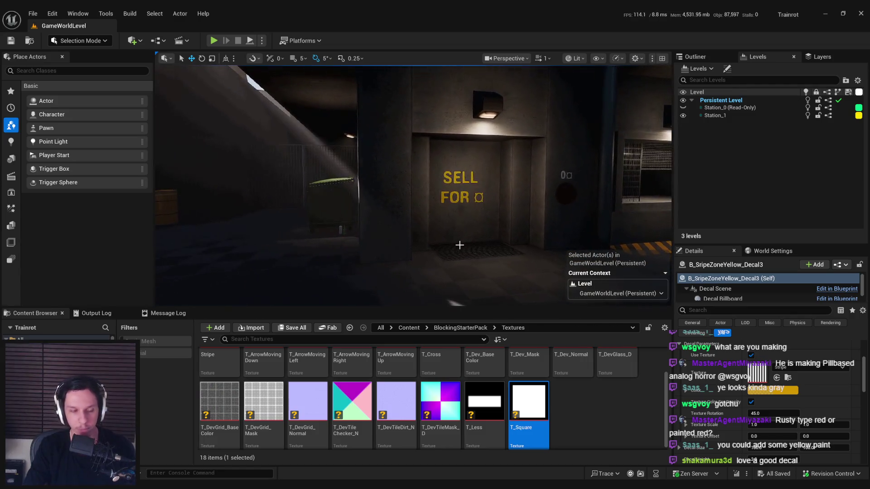
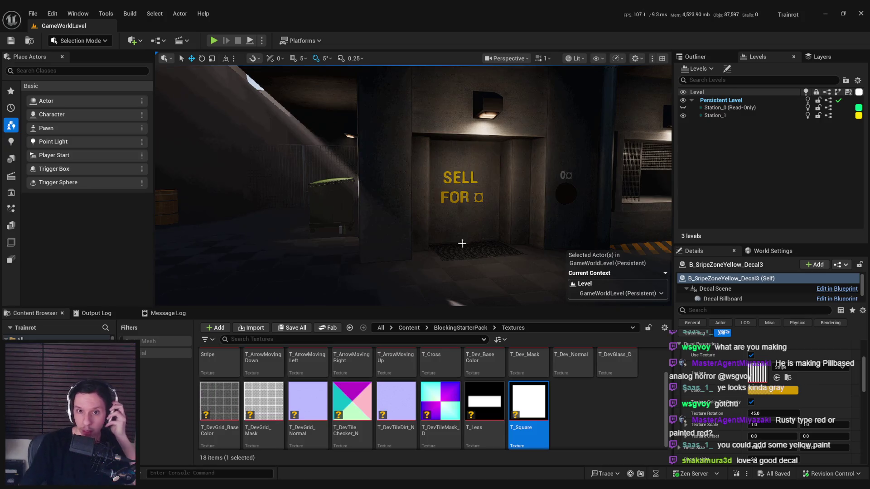
- Select the CubeGridToolOutput station wall mesh and switch the editor to Scythe mode
{"action": "left_click", "coordinate": [444, 210]}
{"action": "mouse_move", "coordinate": [444, 210]}
{"action": "left_mouse_down"}
{"action": "mouse_move", "coordinate": [457, 225]}
{"action": "mouse_move", "coordinate": [418, 226]}
{"action": "left_mouse_up"}
{"action": "left_click", "coordinate": [91, 41]}
{"action": "left_click", "coordinate": [72, 104]}
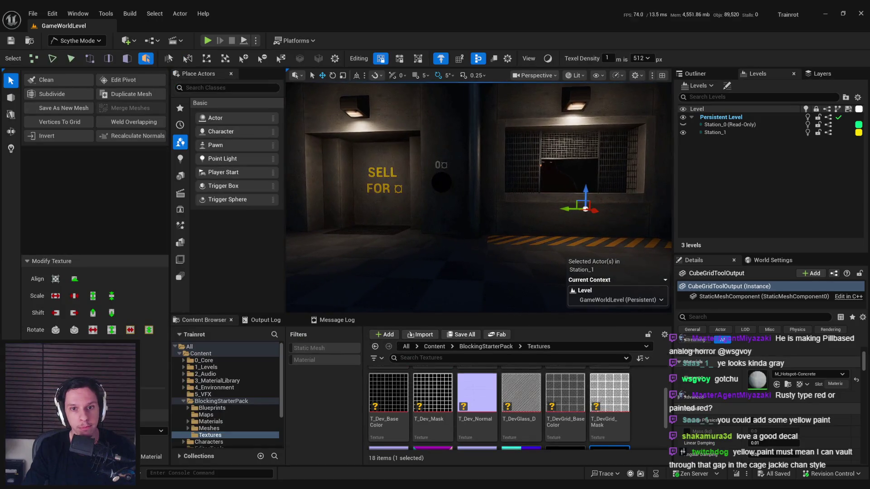
- Show only the selected wall mesh, shaded unlit, in the Left viewport
{"action": "right_click", "coordinate": [416, 170]}
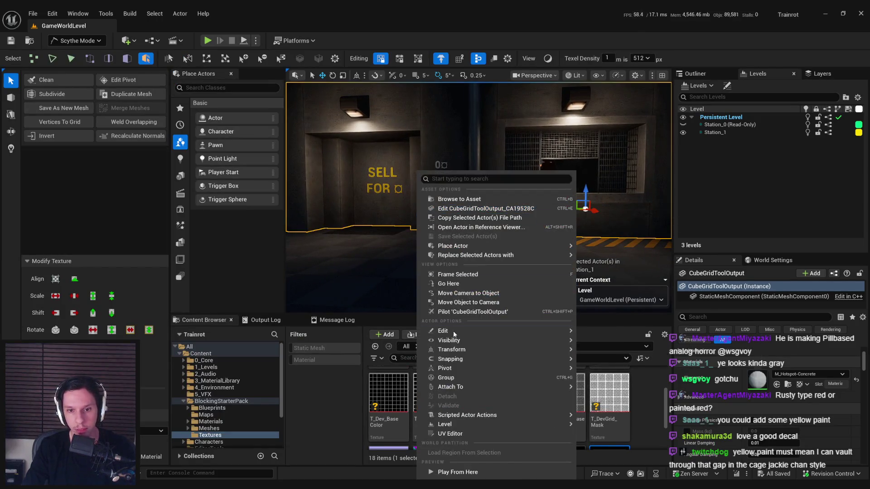
{"action": "mouse_move", "coordinate": [451, 340]}
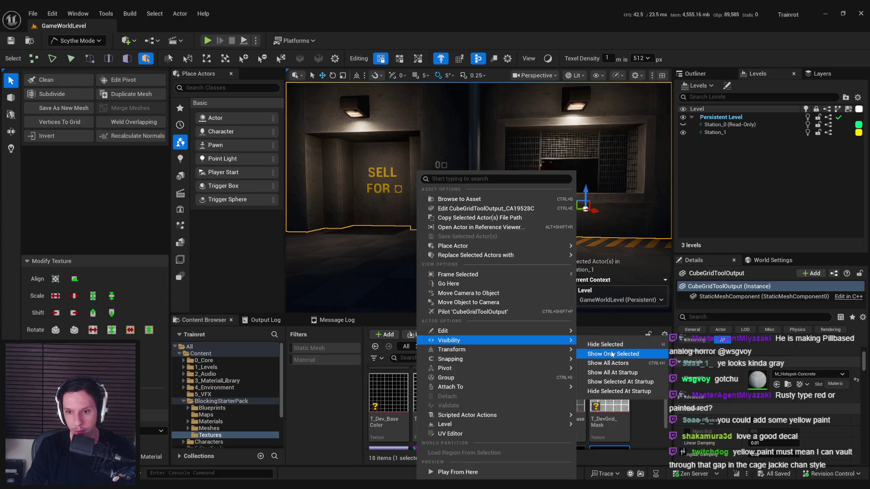
{"action": "left_click", "coordinate": [614, 345]}
{"action": "left_click", "coordinate": [548, 59]}
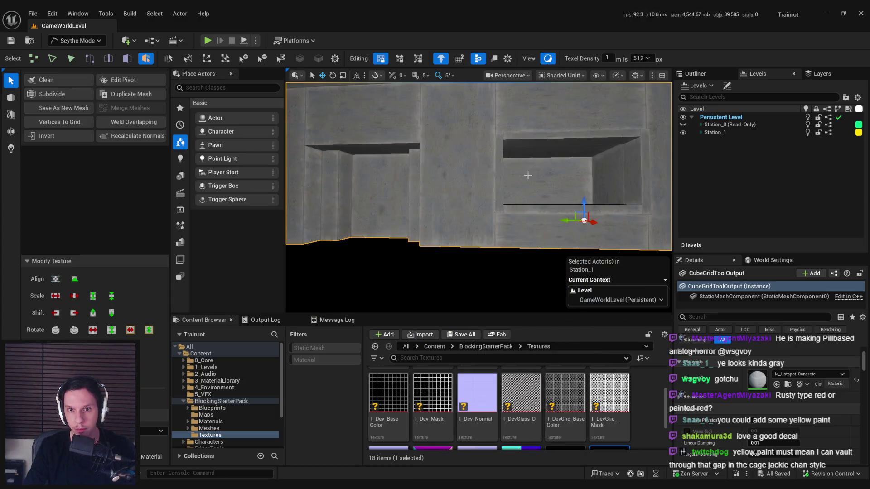
{"action": "left_click", "coordinate": [519, 75]}
{"action": "left_click", "coordinate": [525, 151]}
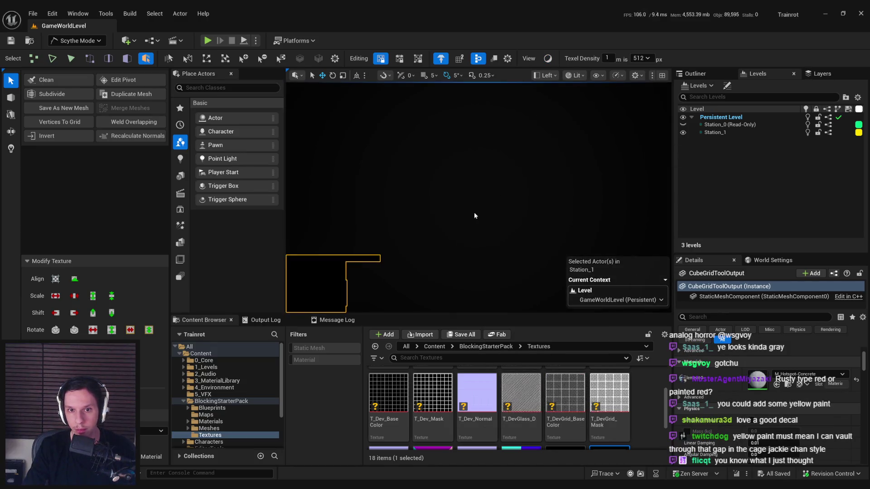
- With Shaded Unlit on, cut new PolyGroup edges across the four wall panels and accept the edit
{"action": "left_click", "coordinate": [567, 75]}
{"action": "left_click", "coordinate": [585, 108]}
{"action": "scroll", "coordinate": [492, 198], "scroll_direction": "up", "scroll_amount": 2}
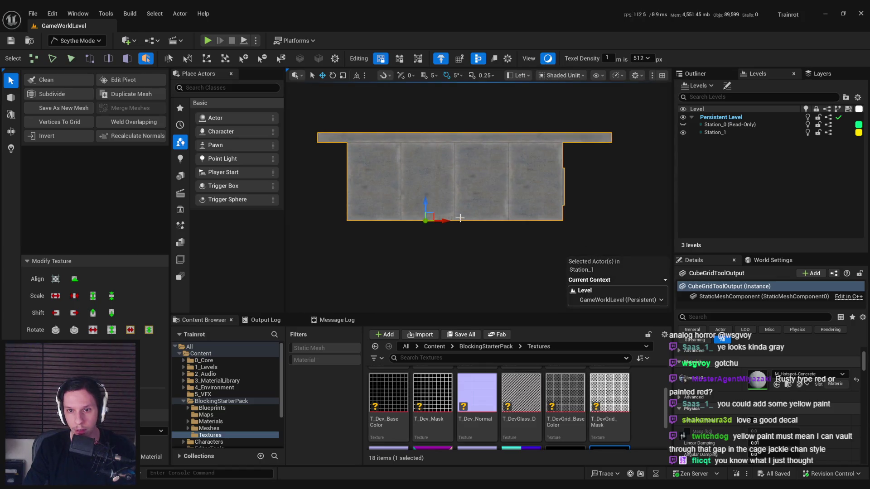
{"action": "left_click", "coordinate": [126, 59]}
{"action": "scroll", "coordinate": [384, 213], "scroll_direction": "up", "scroll_amount": 3}
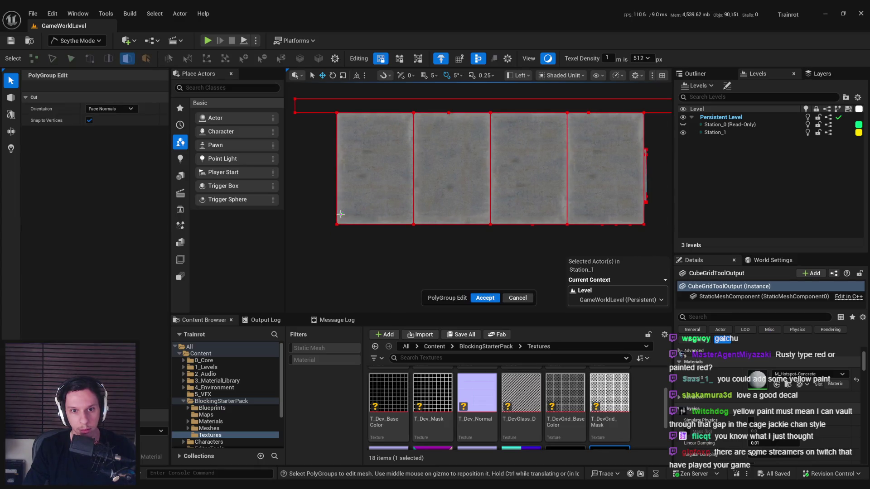
{"action": "key", "text": "c"}
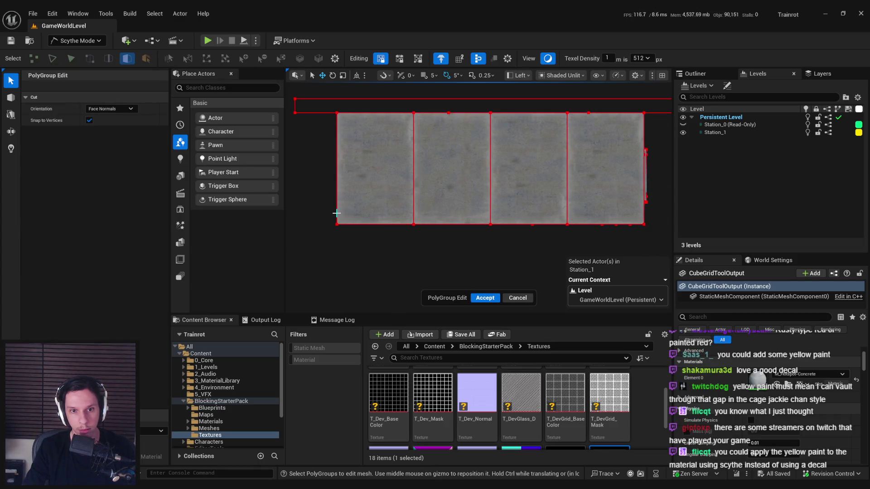
{"action": "left_click", "coordinate": [644, 212]}
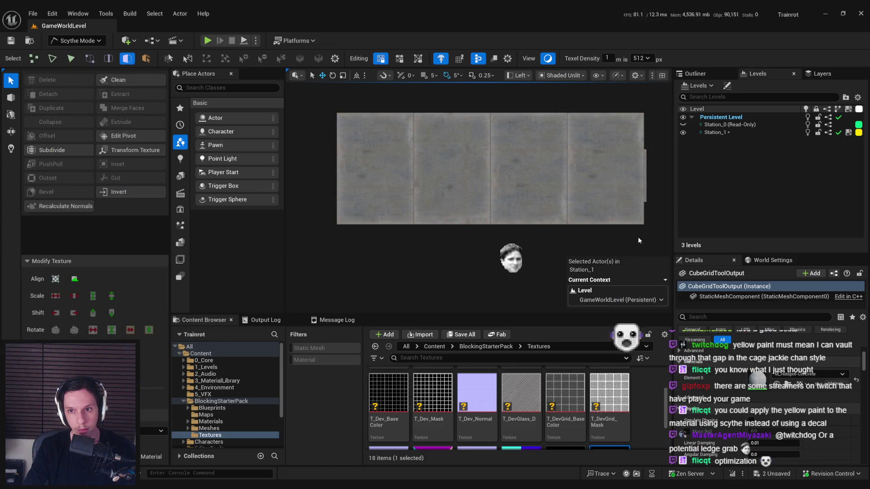
- Return the viewport to Perspective and pick a face on the station wall
{"action": "left_click", "coordinate": [525, 77]}
{"action": "left_click", "coordinate": [541, 110]}
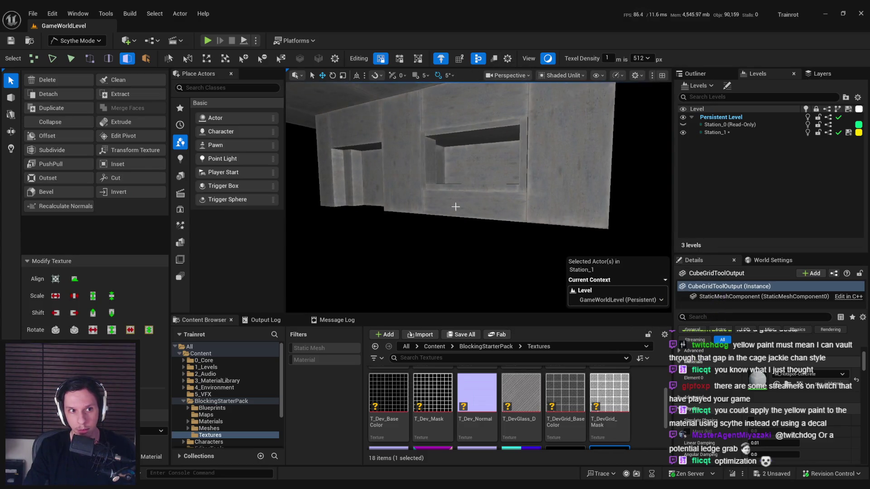
{"action": "left_click", "coordinate": [431, 215]}
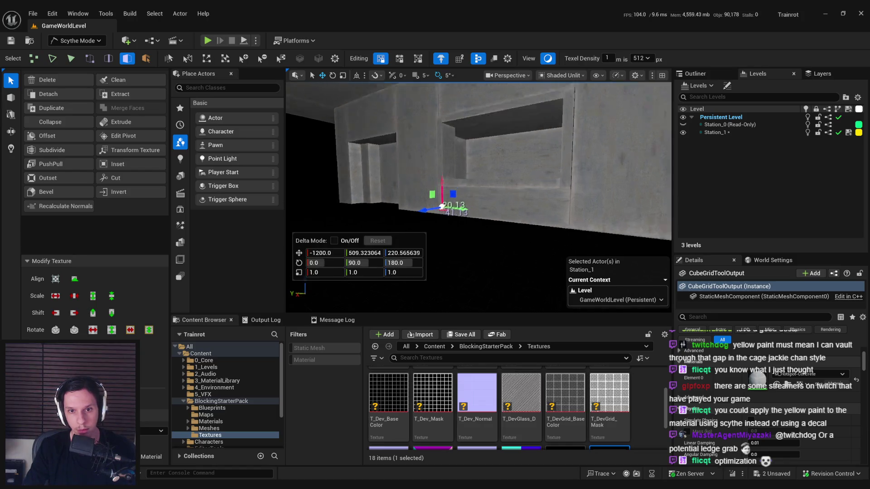
{"action": "scroll", "coordinate": [476, 217], "scroll_direction": "up", "scroll_amount": 4}
{"action": "scroll", "coordinate": [495, 214], "scroll_direction": "up", "scroll_amount": 5}
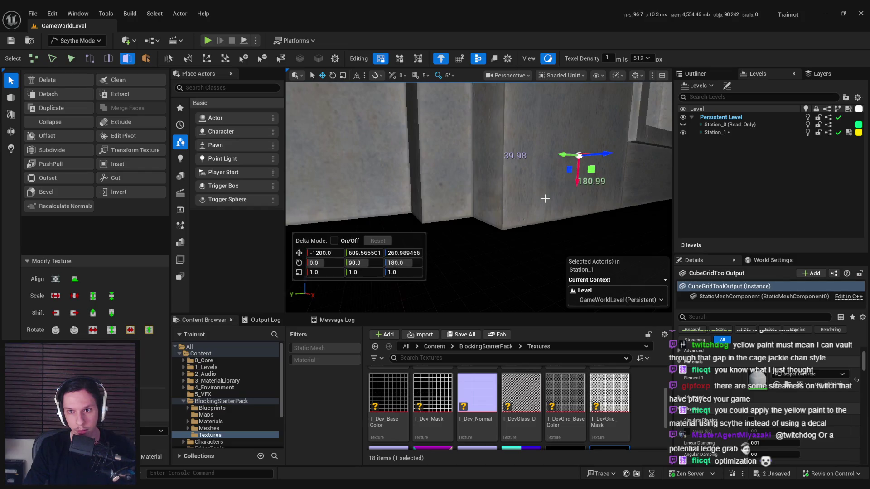
{"action": "scroll", "coordinate": [538, 209], "scroll_direction": "down", "scroll_amount": 4}
{"action": "scroll", "coordinate": [542, 148], "scroll_direction": "up", "scroll_amount": 2}
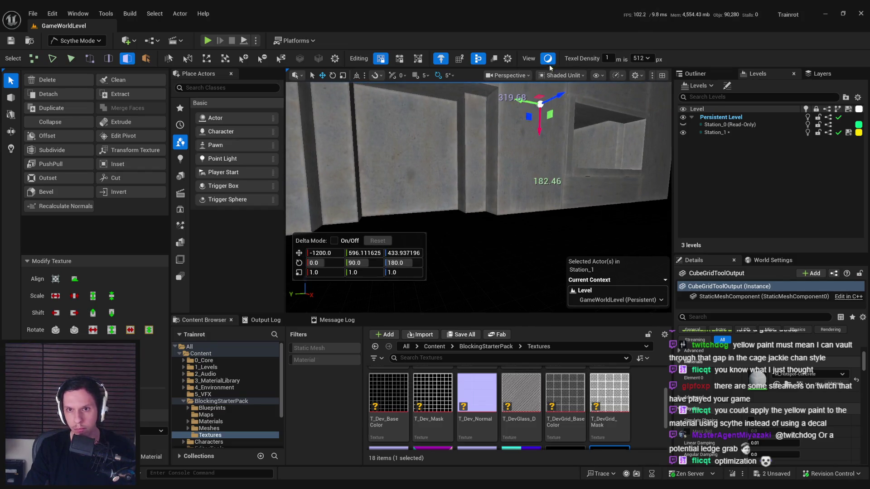
{"action": "scroll", "coordinate": [469, 180], "scroll_direction": "down", "scroll_amount": 4}
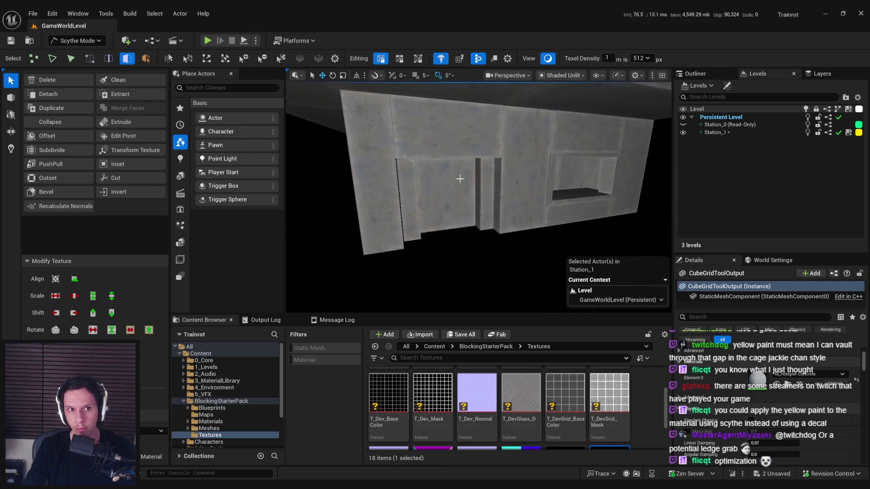
- Select a lower wall face in face mode, undo the accidental slide, and view it from the Front
{"action": "left_click", "coordinate": [146, 59]}
{"action": "left_click", "coordinate": [126, 59]}
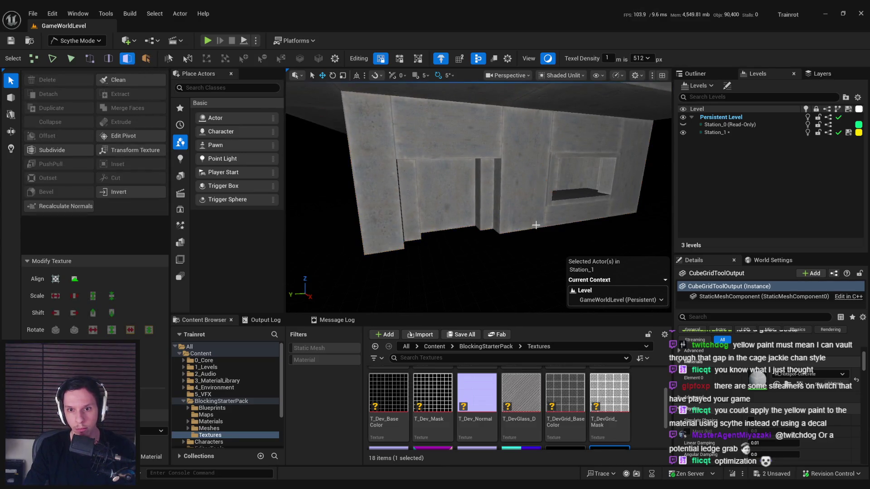
{"action": "left_click", "coordinate": [528, 219]}
{"action": "scroll", "coordinate": [539, 218], "scroll_direction": "up", "scroll_amount": 3}
{"action": "left_click_drag", "start_coordinate": [544, 221], "coordinate": [547, 221]}
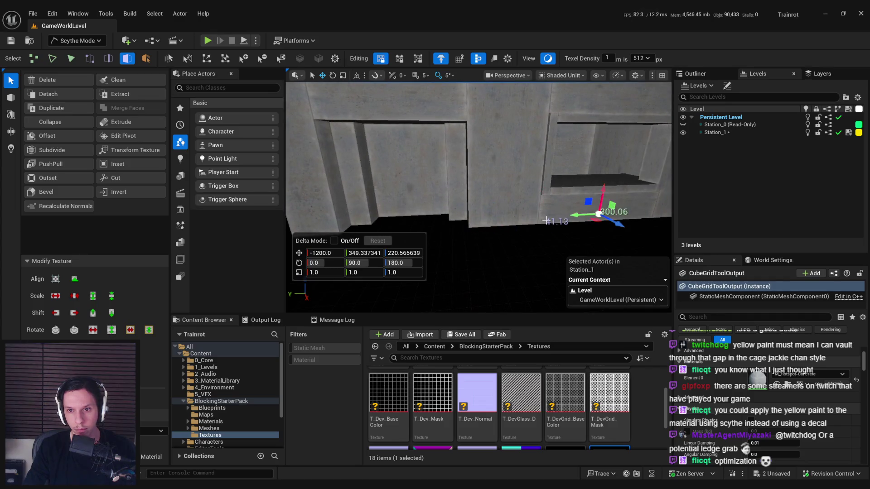
{"action": "left_click_drag", "start_coordinate": [481, 242], "coordinate": [481, 241]}
{"action": "key", "text": "ctrl+z"}
{"action": "key", "text": "alt+h"}
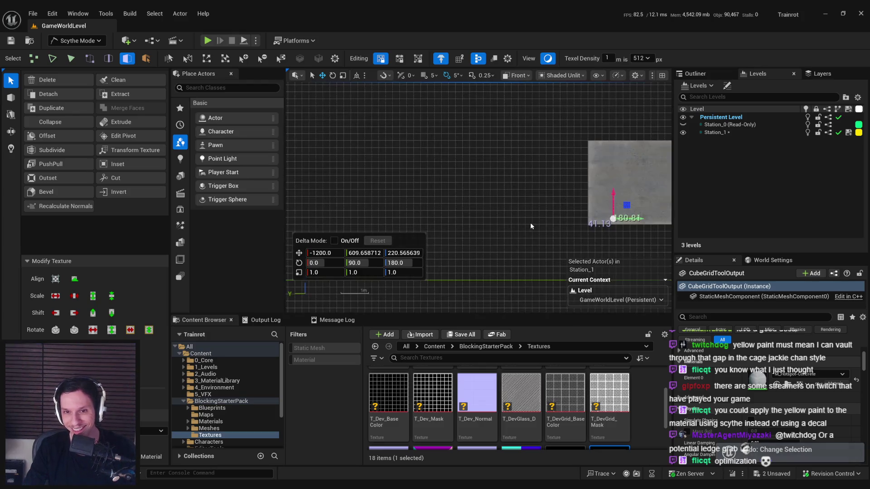
- Bring back all hidden station actors and frame the selected concrete block
{"action": "right_click", "coordinate": [600, 181]}
{"action": "mouse_move", "coordinate": [628, 363]}
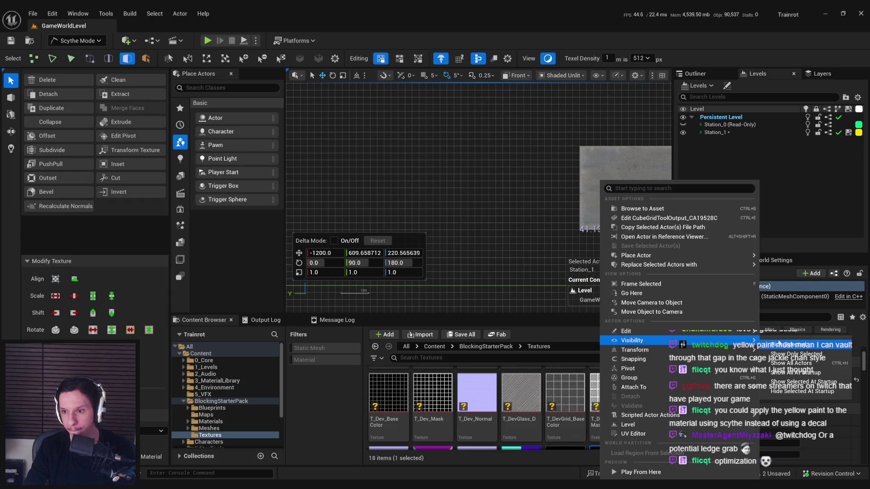
{"action": "key", "text": "Escape"}
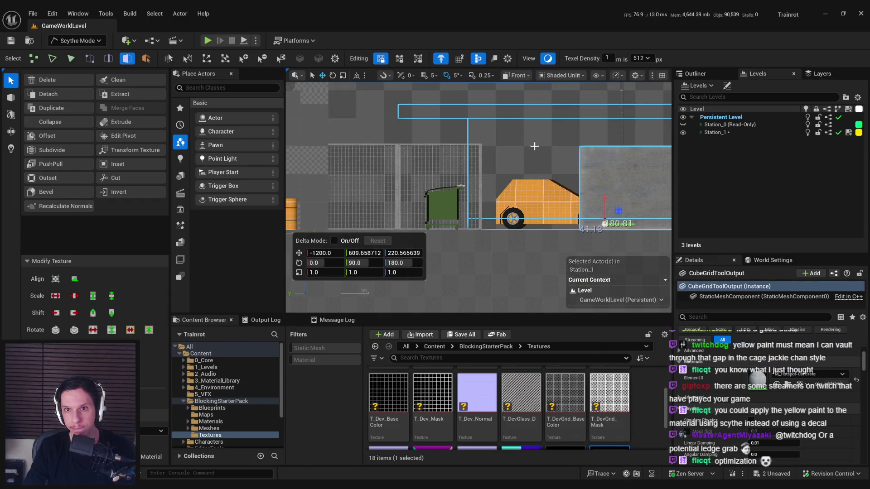
{"action": "key", "text": "f"}
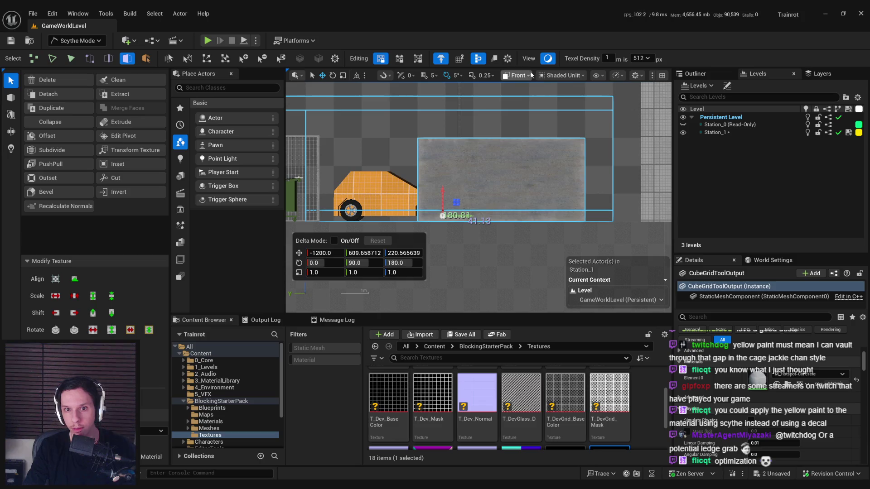
{"action": "scroll", "coordinate": [469, 178], "scroll_direction": "down", "scroll_amount": 2}
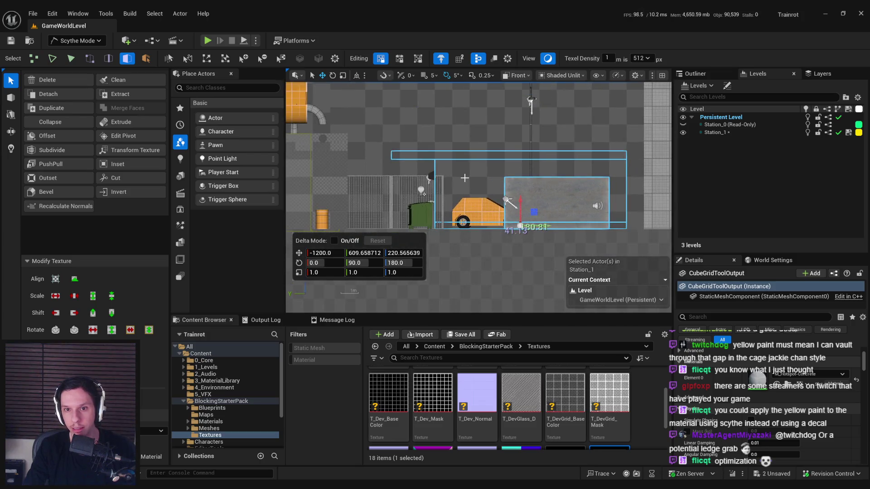
- Switch back to Perspective and select the lower wall strip behind the dumpster
{"action": "left_click", "coordinate": [518, 76]}
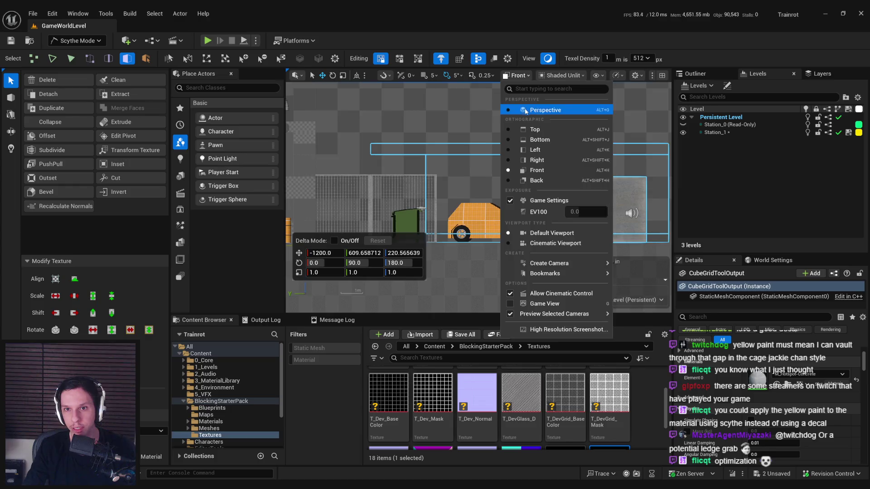
{"action": "left_click", "coordinate": [527, 110]}
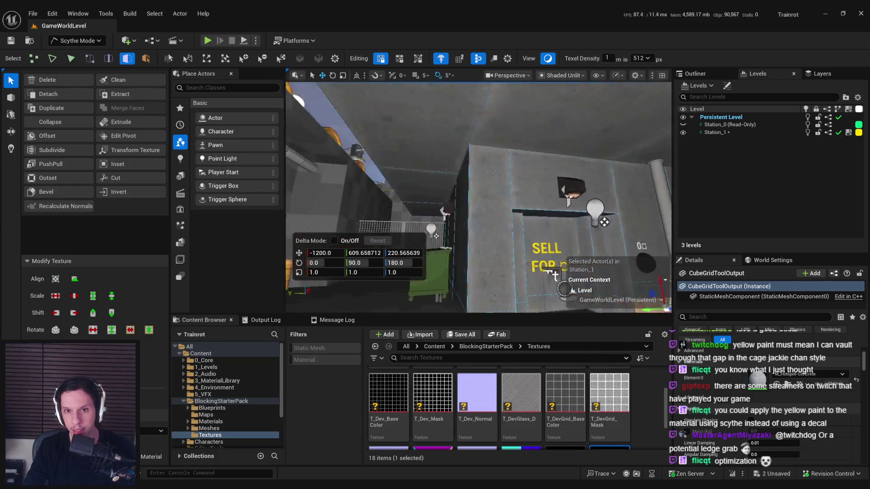
{"action": "left_click", "coordinate": [445, 236]}
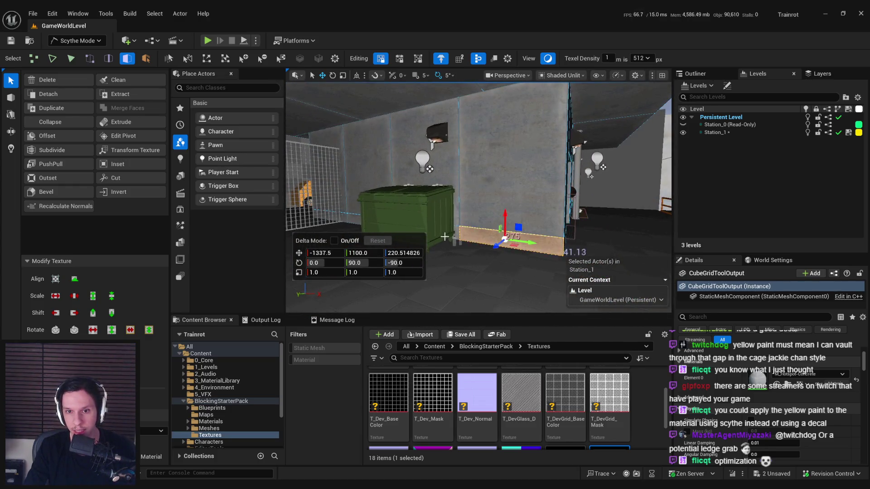
- Slide the lower wall strip along X to location -1200.0, 90.57618, 220.565639
{"action": "scroll", "coordinate": [445, 236], "scroll_direction": "up", "scroll_amount": 2}
{"action": "mouse_move", "coordinate": [519, 226]}
{"action": "left_mouse_down"}
{"action": "mouse_move", "coordinate": [495, 252]}
{"action": "mouse_move", "coordinate": [450, 210]}
{"action": "mouse_move", "coordinate": [614, 217]}
{"action": "left_mouse_up"}
{"action": "mouse_move", "coordinate": [642, 86]}
{"action": "left_mouse_down"}
{"action": "mouse_move", "coordinate": [472, 214]}
{"action": "mouse_move", "coordinate": [453, 240]}
{"action": "mouse_move", "coordinate": [224, 252]}
{"action": "left_mouse_up"}
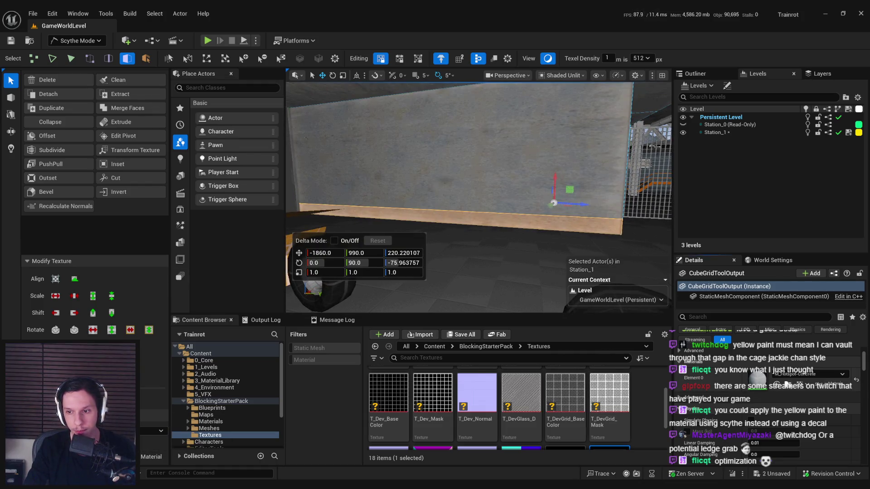
- Open the Content/3_MaterialLibrary/Hotspots folder and select a lower wall face further left
{"action": "left_click", "coordinate": [787, 384]}
{"action": "left_click_drag", "start_coordinate": [427, 249], "coordinate": [127, 255]}
{"action": "mouse_move", "coordinate": [472, 236]}
{"action": "left_mouse_down"}
{"action": "mouse_move", "coordinate": [507, 267]}
{"action": "mouse_move", "coordinate": [557, 270]}
{"action": "mouse_move", "coordinate": [530, 127]}
{"action": "mouse_move", "coordinate": [521, 200]}
{"action": "mouse_move", "coordinate": [487, 210]}
{"action": "left_mouse_up"}
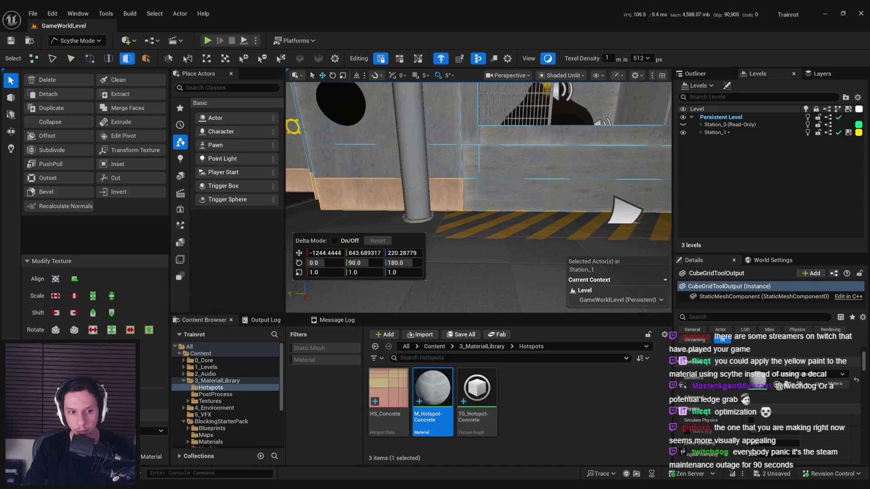
{"action": "mouse_move", "coordinate": [445, 233]}
{"action": "left_mouse_down"}
{"action": "mouse_move", "coordinate": [590, 205]}
{"action": "mouse_move", "coordinate": [542, 216]}
{"action": "left_mouse_up"}
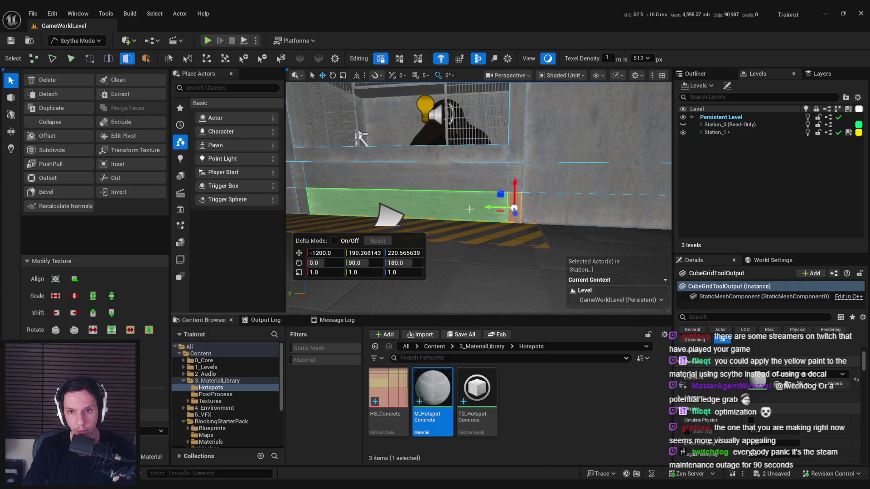
{"action": "left_click", "coordinate": [306, 201]}
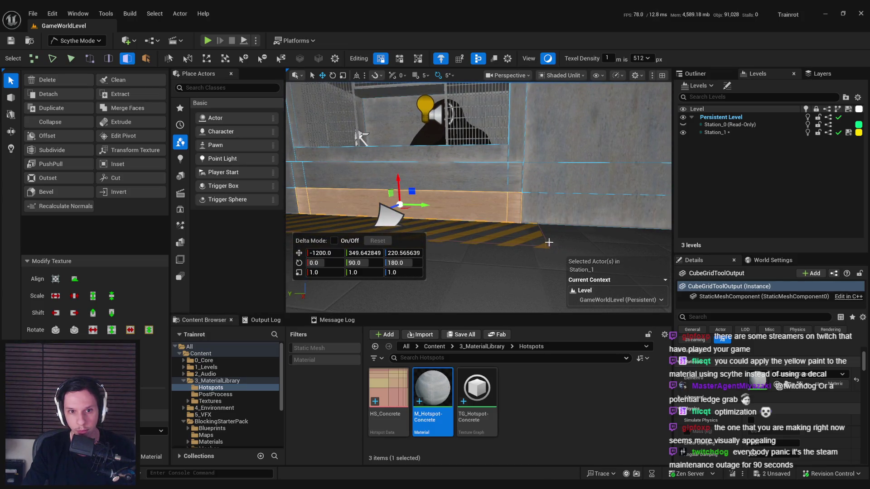
{"action": "mouse_move", "coordinate": [394, 285]}
{"action": "left_mouse_down"}
{"action": "mouse_move", "coordinate": [524, 243]}
{"action": "mouse_move", "coordinate": [480, 213]}
{"action": "mouse_move", "coordinate": [480, 235]}
{"action": "left_mouse_up"}
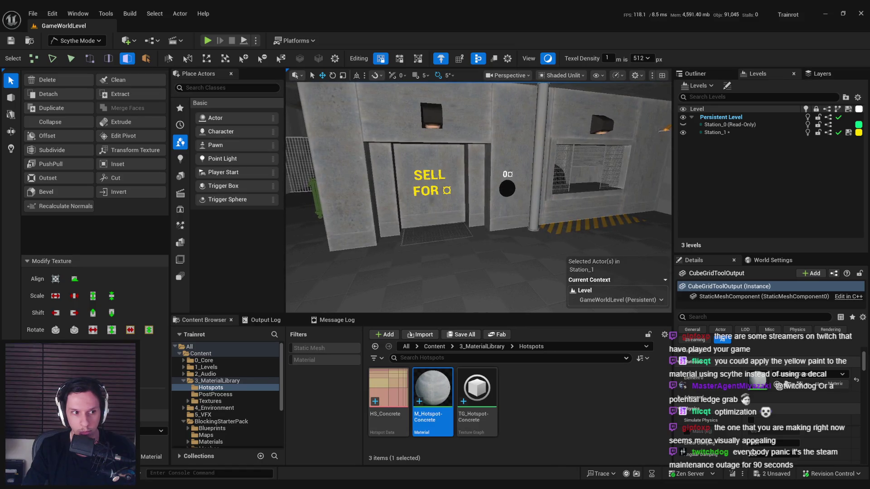
- Fly past the SELL FOR wall, wire cage and dumpster, then open M_Hotspot-Concrete
{"action": "key", "text": "w"}
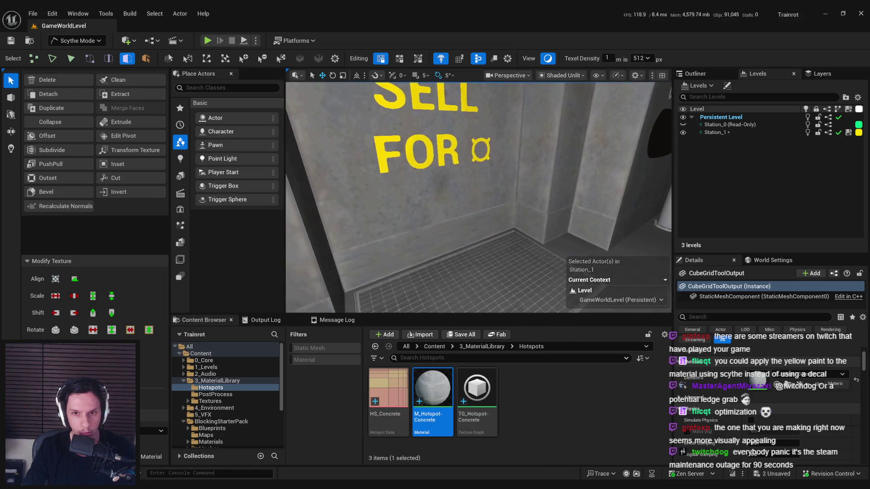
{"action": "key", "text": "s"}
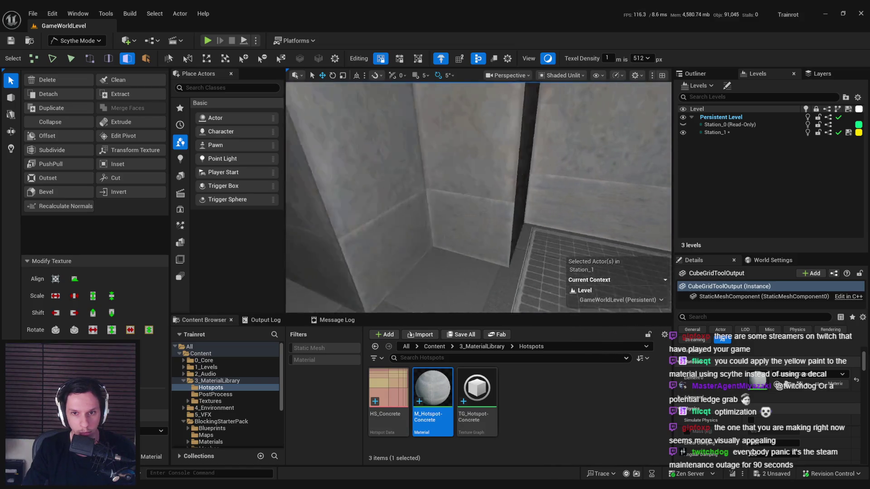
{"action": "key", "text": "a"}
{"action": "key", "text": "a"}
{"action": "key", "text": "a"}
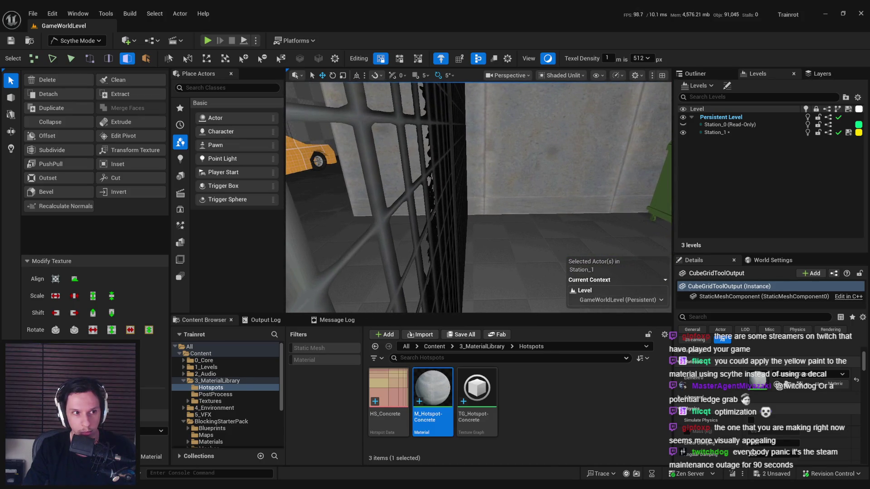
{"action": "key", "text": "d"}
{"action": "key", "text": "a"}
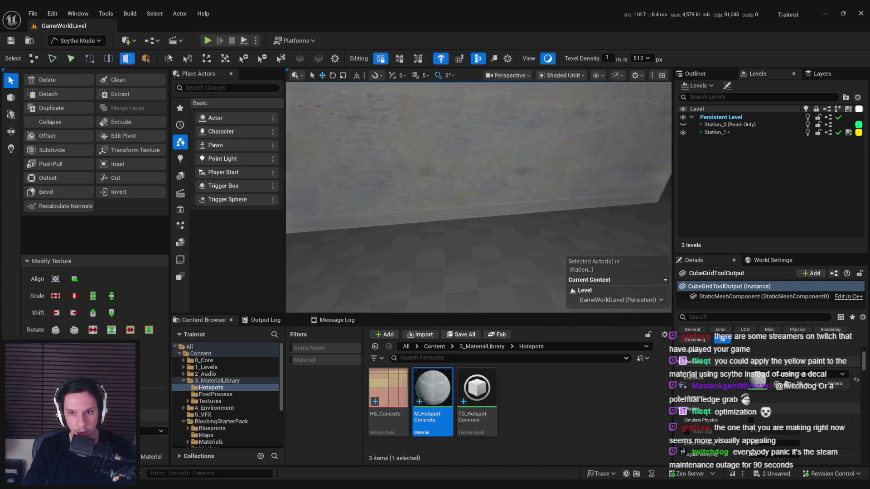
{"action": "key", "text": "s"}
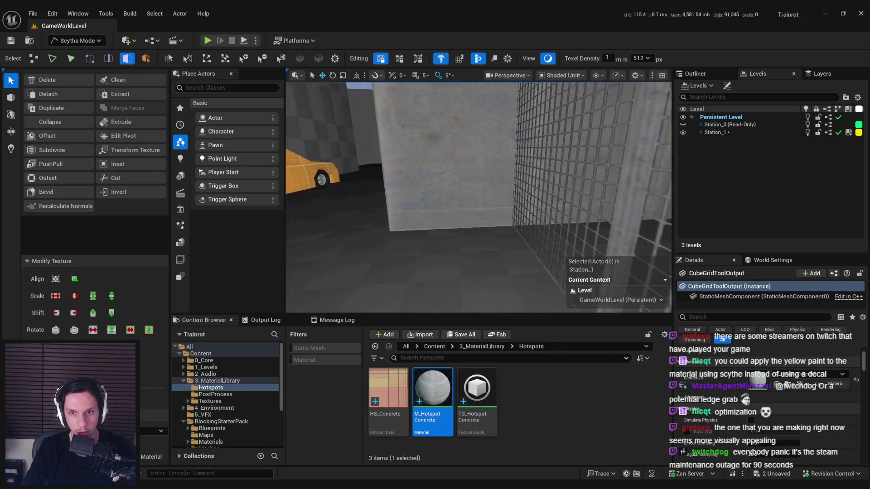
{"action": "key", "text": "d"}
{"action": "key", "text": "s"}
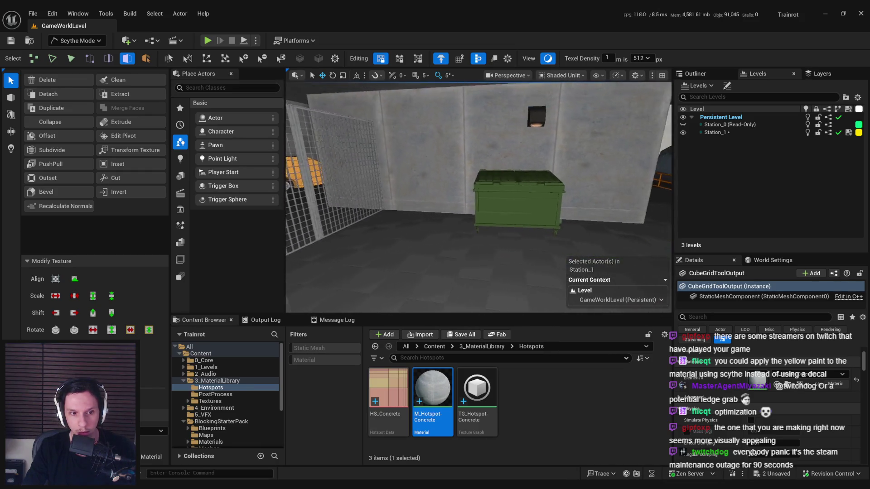
{"action": "key", "text": "w"}
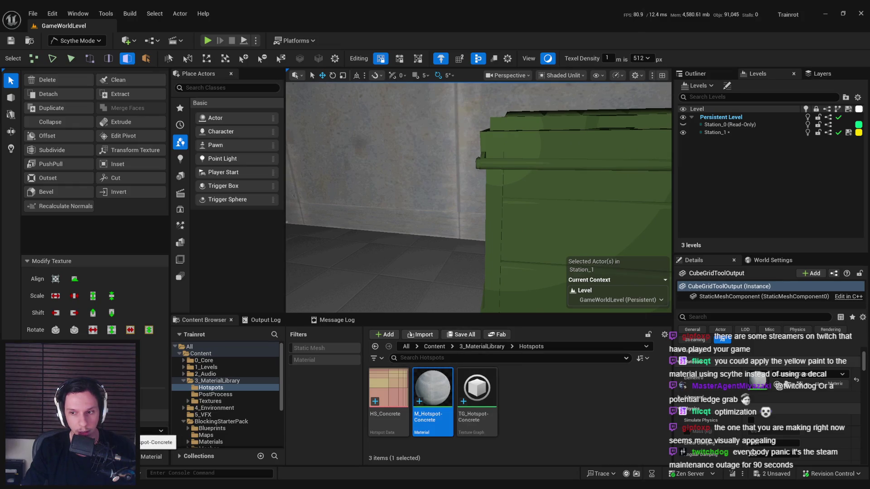
{"action": "key", "text": "a"}
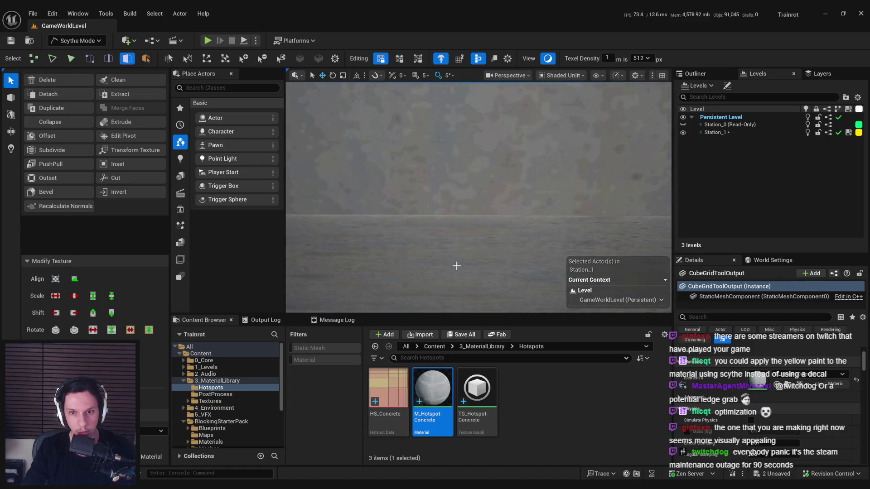
{"action": "double_click", "coordinate": [434, 417]}
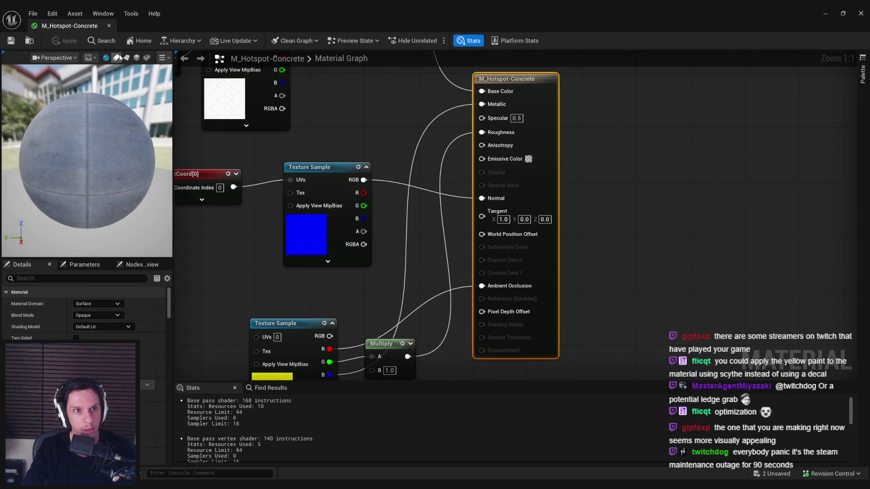
- Preview M_Hotspot-Concrete on the plane mesh, then return to the level and frame the selection
{"action": "left_click", "coordinate": [117, 57]}
{"action": "left_click", "coordinate": [126, 58]}
{"action": "mouse_move", "coordinate": [86, 159]}
{"action": "left_mouse_down"}
{"action": "mouse_move", "coordinate": [115, 152]}
{"action": "mouse_move", "coordinate": [93, 168]}
{"action": "left_mouse_up"}
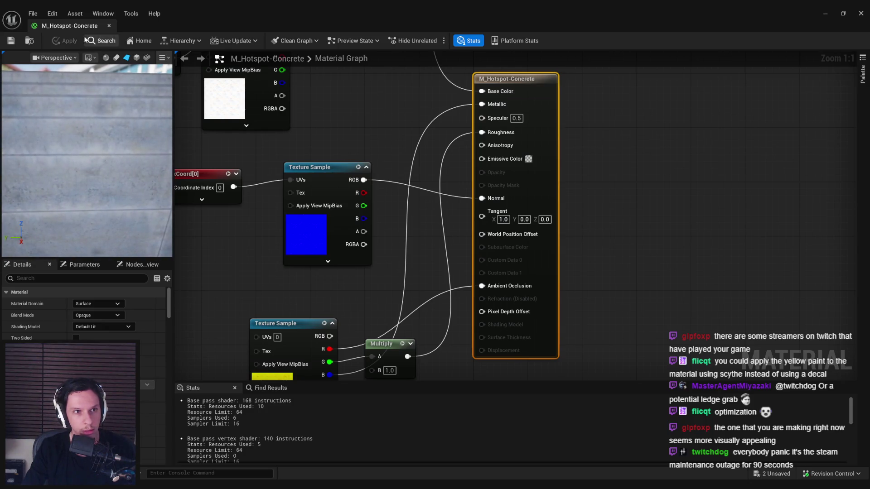
{"action": "key", "text": "alt+Tab"}
{"action": "key", "text": "f"}
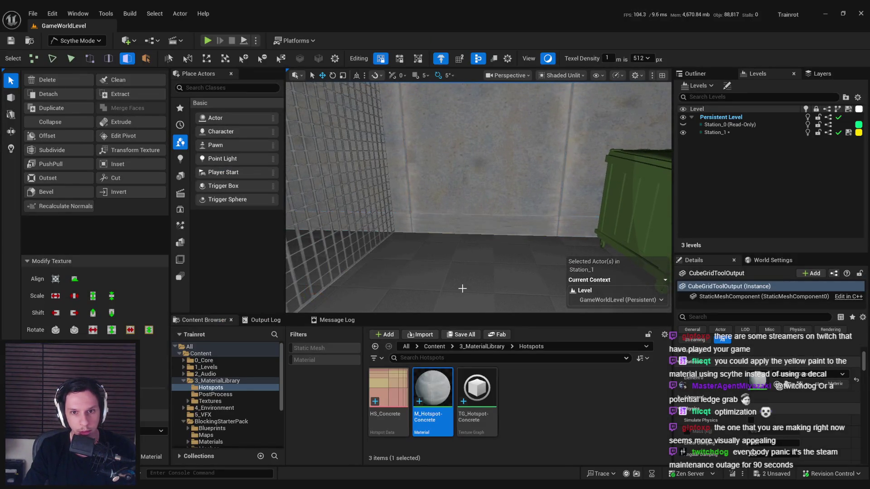
- Set the texel density size to 256
{"action": "scroll", "coordinate": [460, 285], "scroll_direction": "up", "scroll_amount": 10}
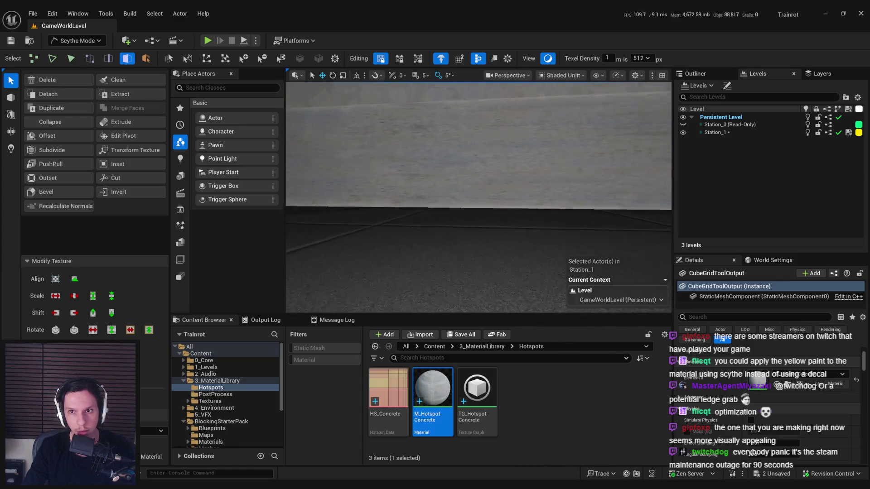
{"action": "left_click", "coordinate": [645, 59]}
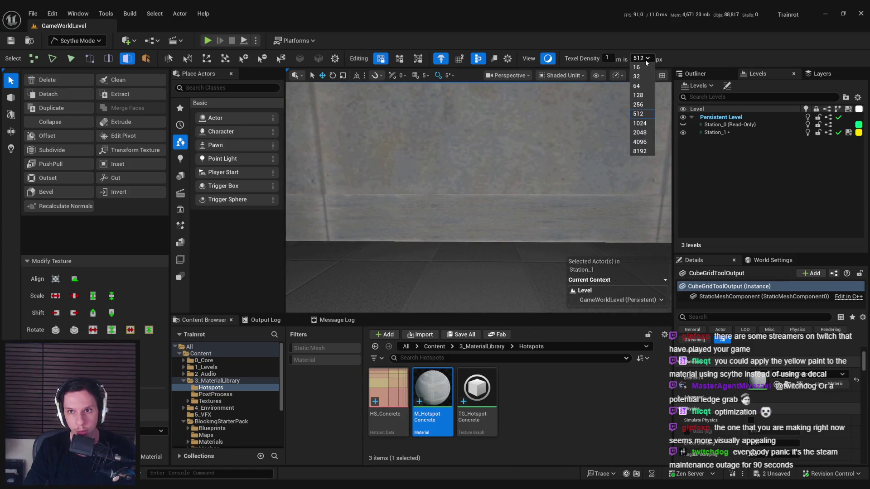
{"action": "left_click", "coordinate": [646, 105]}
- Select the wall's base face, its top edge, and the long strip of faces near the dumpster
{"action": "left_click_drag", "start_coordinate": [483, 223], "coordinate": [460, 264]}
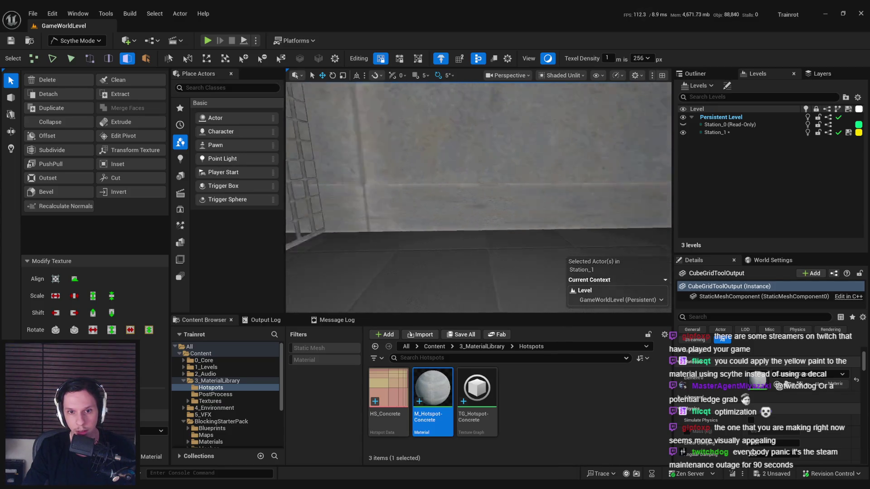
{"action": "left_click", "coordinate": [461, 253]}
{"action": "left_click", "coordinate": [453, 192]}
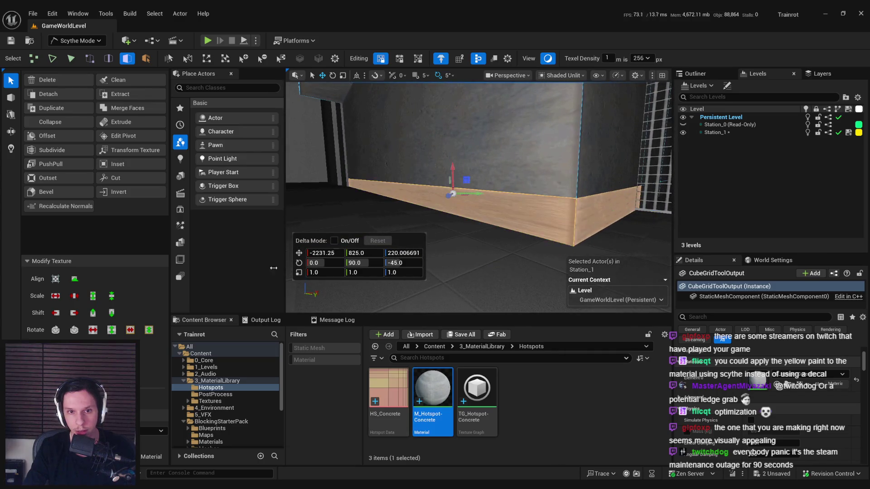
{"action": "mouse_move", "coordinate": [453, 226]}
{"action": "left_mouse_down"}
{"action": "mouse_move", "coordinate": [453, 218]}
{"action": "mouse_move", "coordinate": [547, 224]}
{"action": "left_mouse_up"}
{"action": "left_click", "coordinate": [523, 209]}
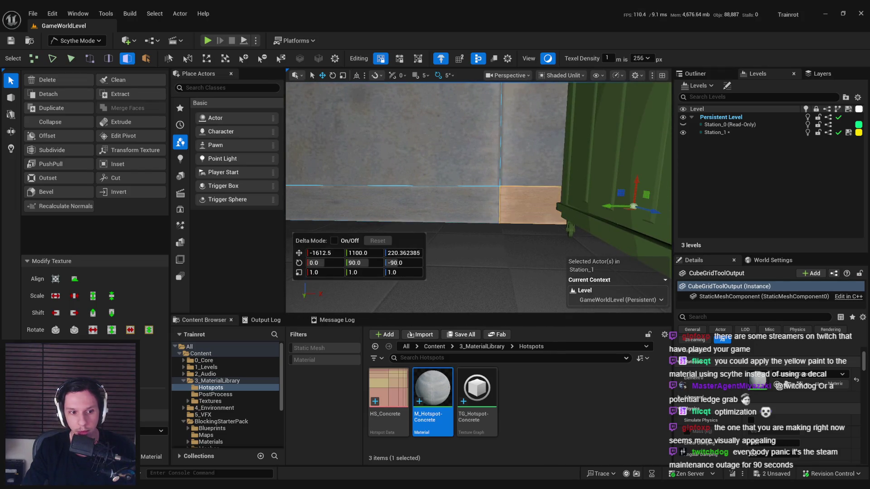
{"action": "left_click_drag", "start_coordinate": [428, 271], "coordinate": [472, 235]}
{"action": "left_click", "coordinate": [478, 229]}
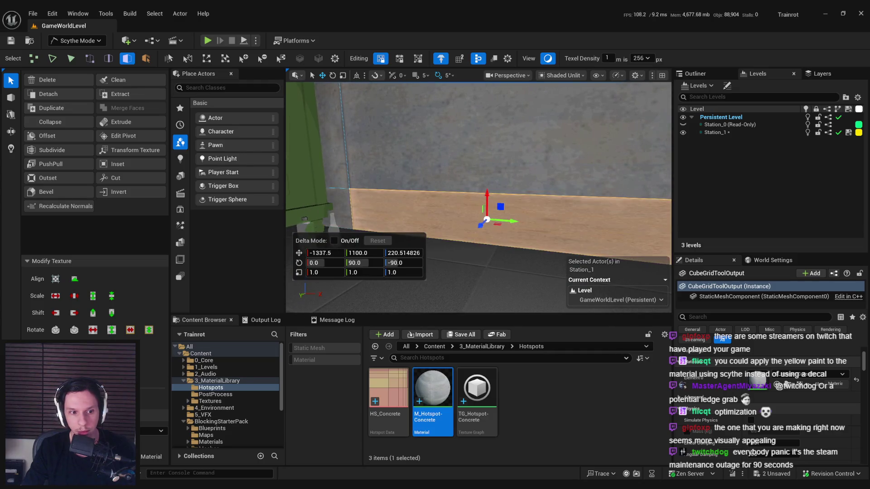
- Select the lower faces along the SELL FOR wall, then cancel the face selection
{"action": "left_click_drag", "start_coordinate": [496, 265], "coordinate": [453, 253]}
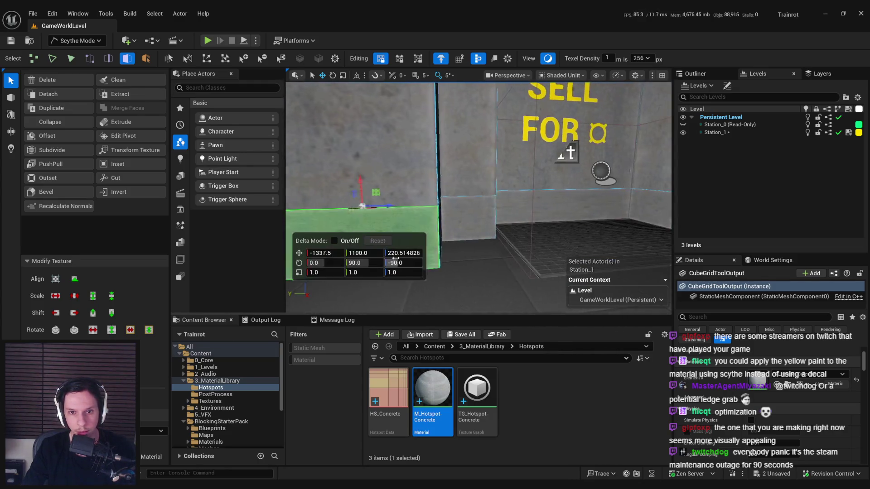
{"action": "left_click_drag", "start_coordinate": [569, 153], "coordinate": [343, 204]}
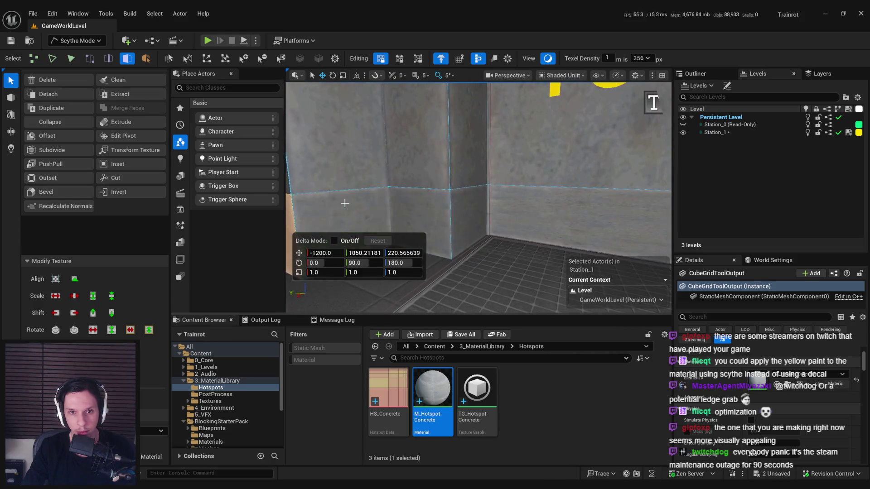
{"action": "left_click_drag", "start_coordinate": [482, 211], "coordinate": [474, 130]}
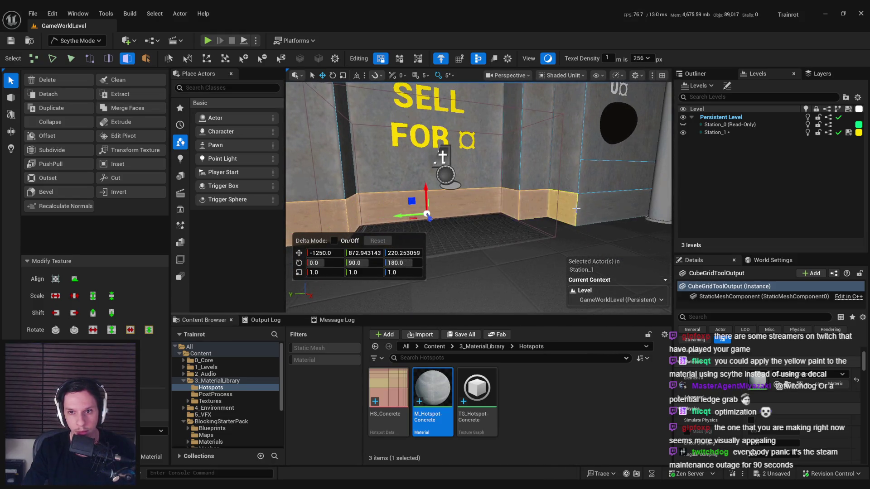
{"action": "left_click", "coordinate": [576, 209], "text": "shift"}
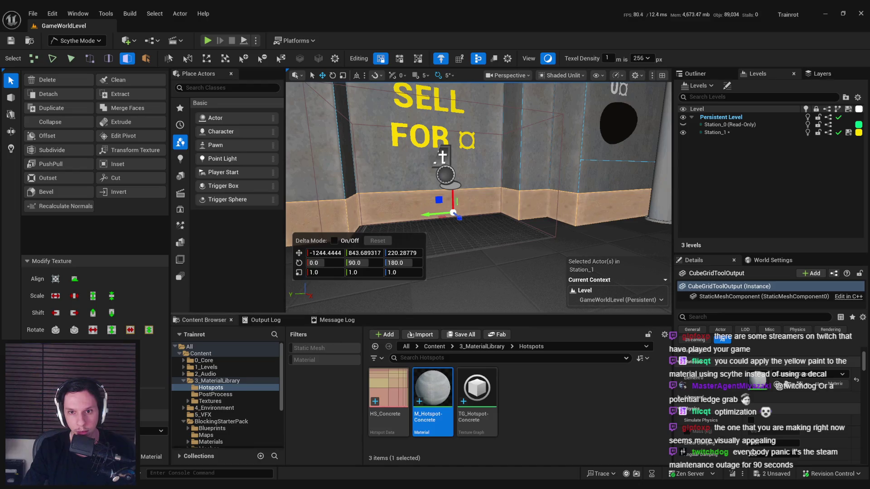
{"action": "left_click", "coordinate": [442, 157]}
{"action": "mouse_move", "coordinate": [442, 156]}
{"action": "left_mouse_down"}
{"action": "mouse_move", "coordinate": [472, 218]}
{"action": "mouse_move", "coordinate": [536, 217]}
{"action": "left_mouse_up"}
{"action": "left_click", "coordinate": [471, 218]}
{"action": "left_click", "coordinate": [535, 217], "text": "shift"}
{"action": "left_click", "coordinate": [549, 217]}
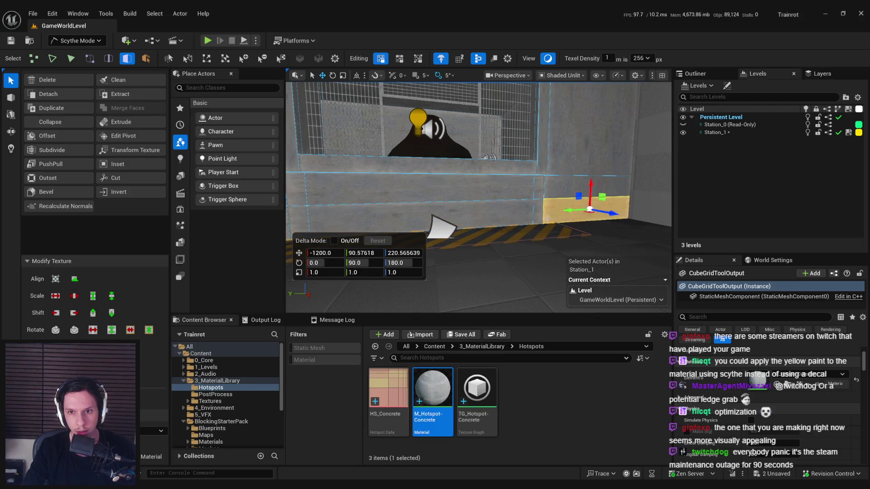
{"action": "key", "text": "Escape"}
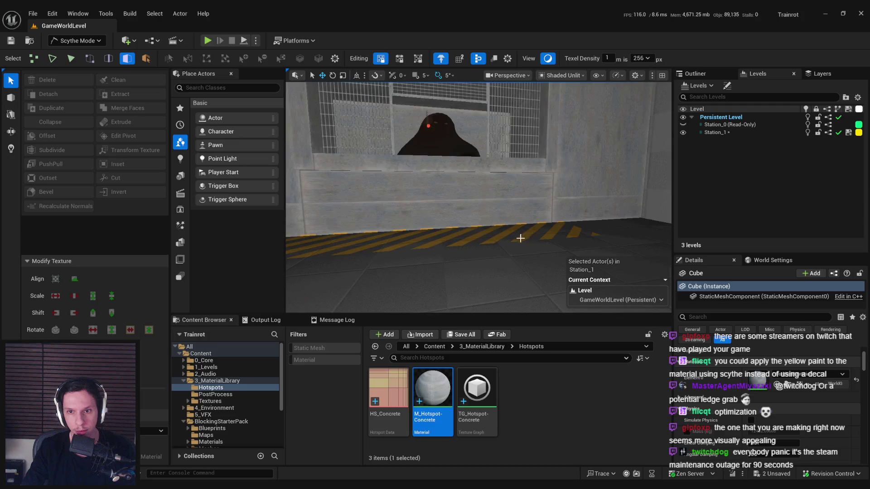
- Check the face by the cage window, a floor face, and the block near the SELL FOR sign
{"action": "scroll", "coordinate": [521, 237], "scroll_direction": "down", "scroll_amount": 3}
{"action": "left_click", "coordinate": [391, 205]}
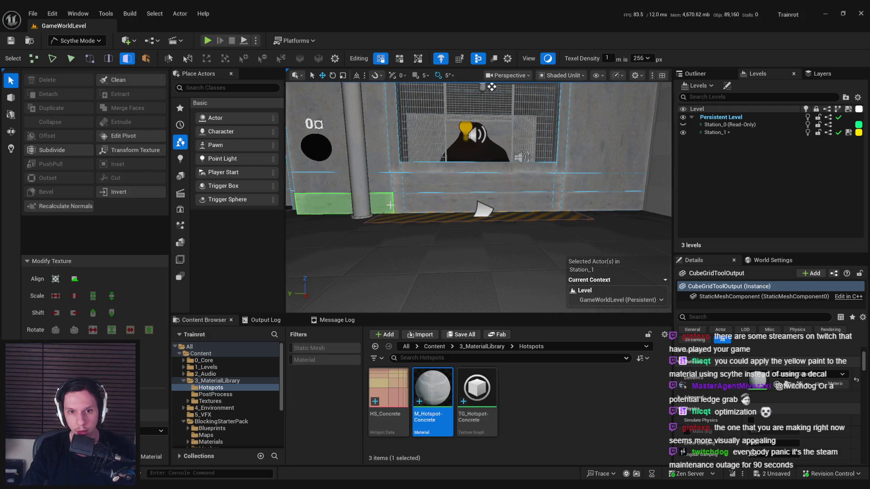
{"action": "left_click", "coordinate": [390, 205]}
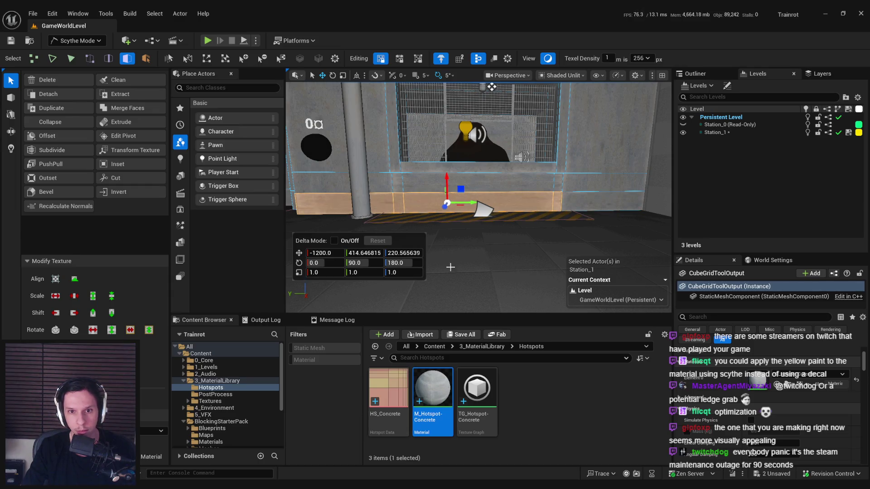
{"action": "key", "text": "Escape"}
{"action": "scroll", "coordinate": [479, 258], "scroll_direction": "down", "scroll_amount": 5}
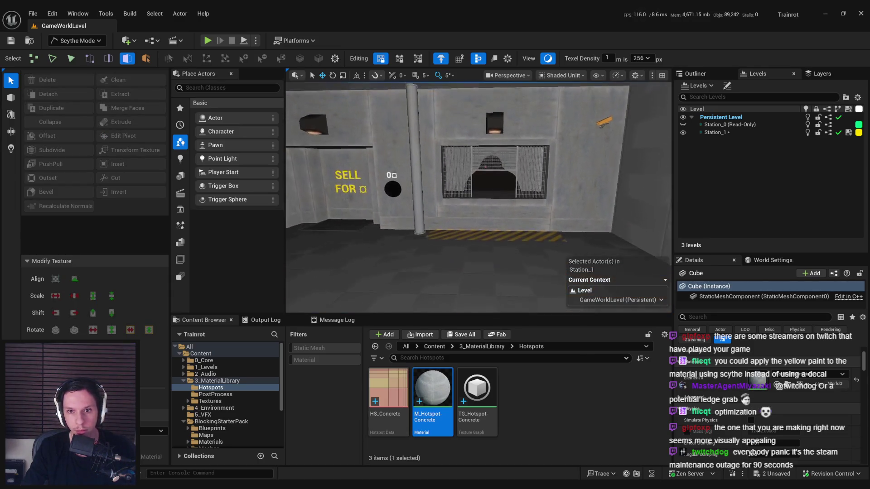
{"action": "left_click", "coordinate": [567, 235]}
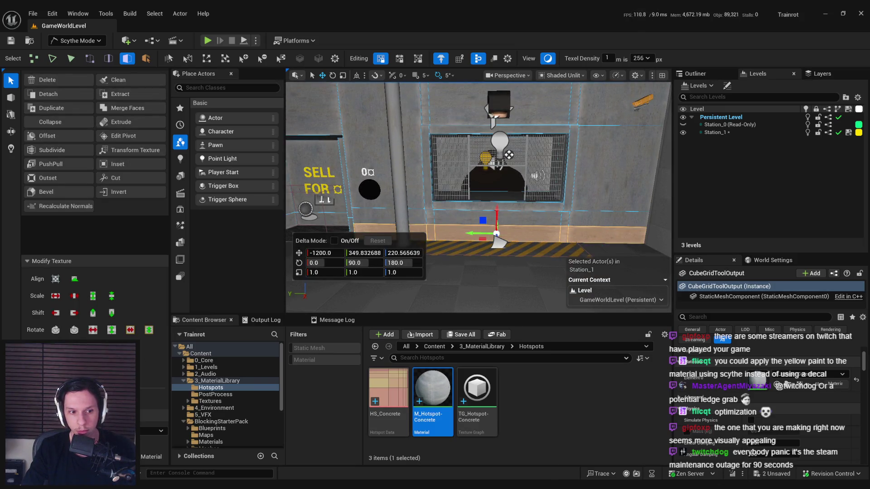
{"action": "key", "text": "Escape"}
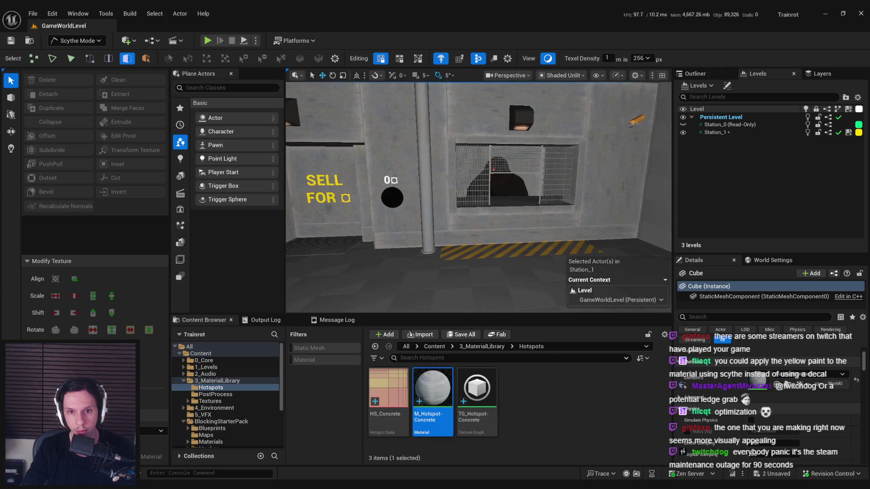
{"action": "left_click", "coordinate": [457, 234]}
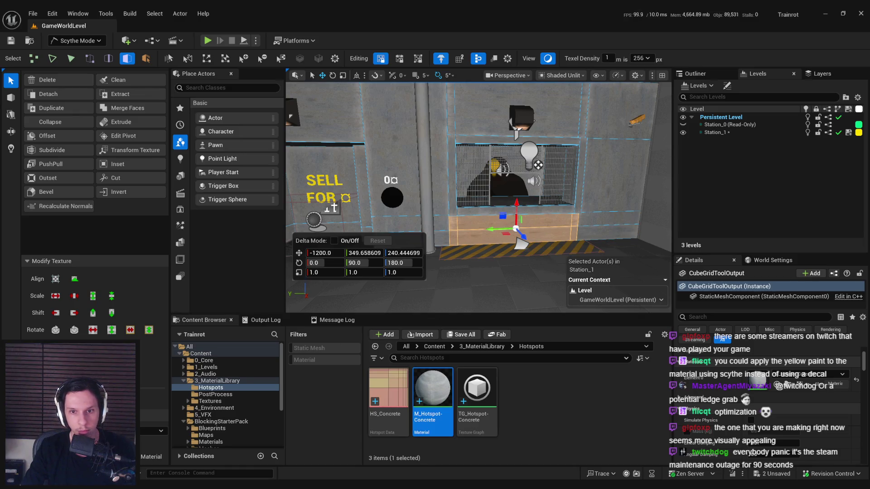
{"action": "left_click", "coordinate": [496, 297]}
{"action": "scroll", "coordinate": [496, 297], "scroll_direction": "down", "scroll_amount": 3}
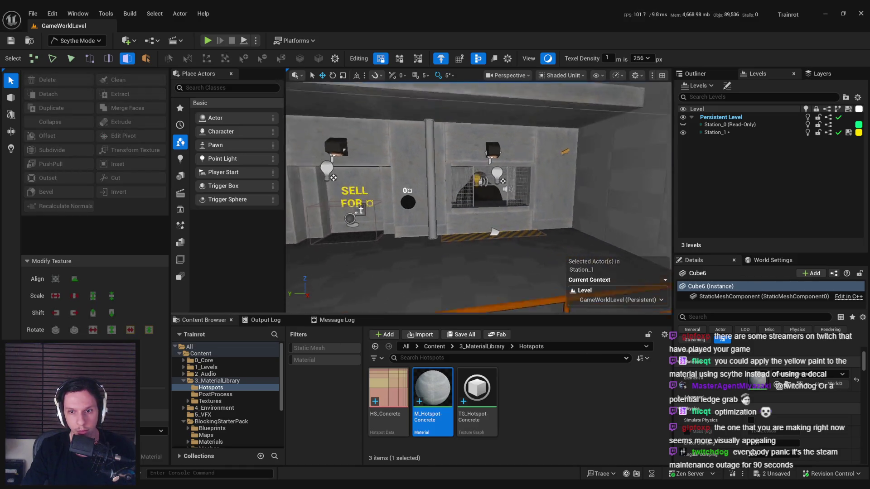
- Switch the viewport to Lit, fly along the SELL FOR wall, and select the recut wall mesh
{"action": "key", "text": "a"}
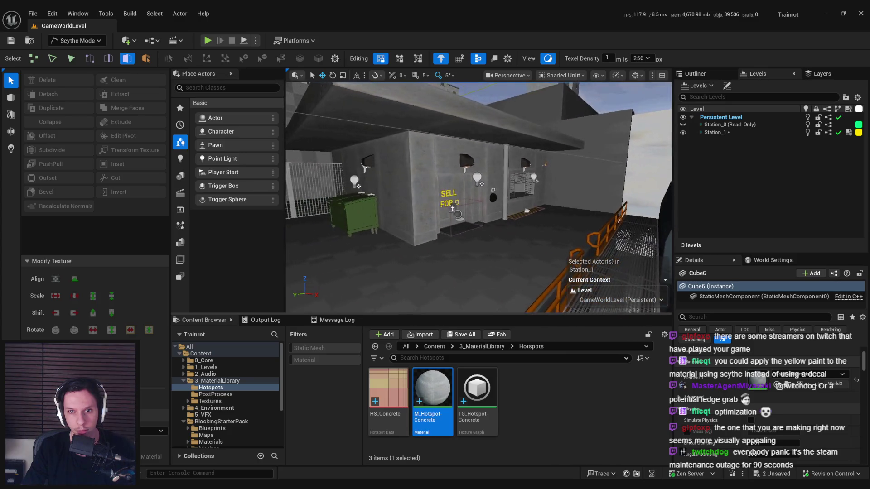
{"action": "key", "text": "w"}
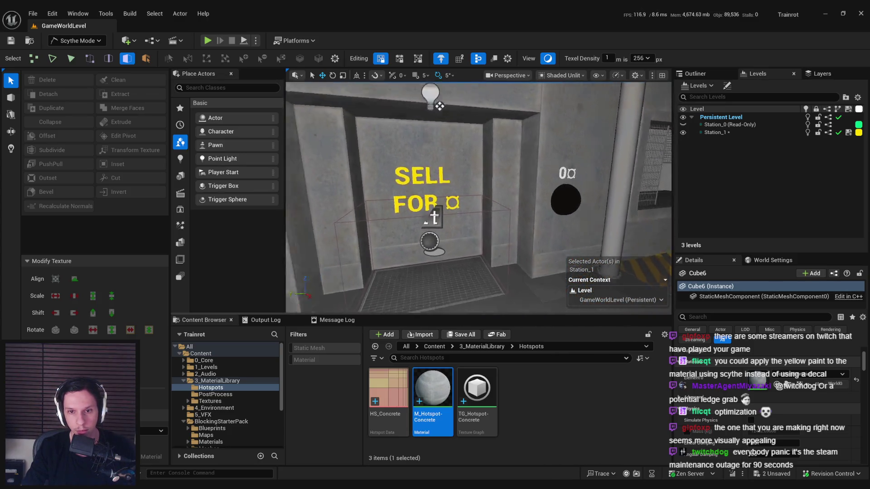
{"action": "key", "text": "s"}
{"action": "key", "text": "d"}
{"action": "key", "text": "d"}
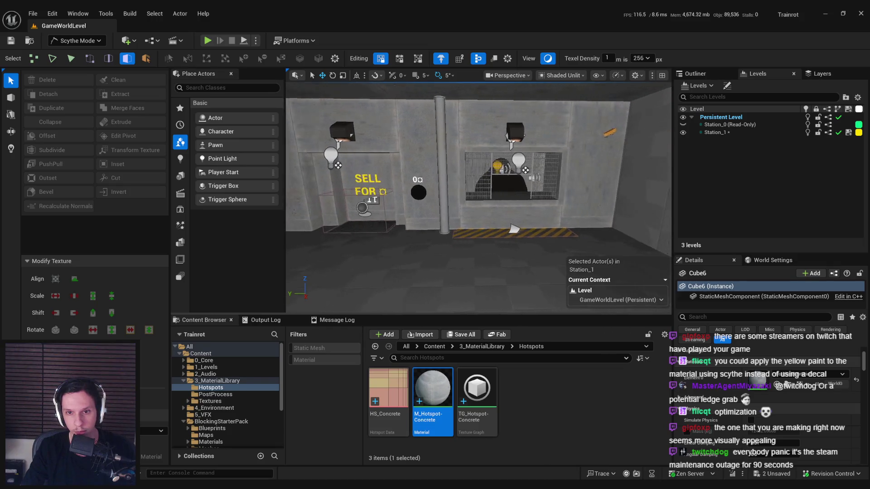
{"action": "left_click", "coordinate": [548, 59]}
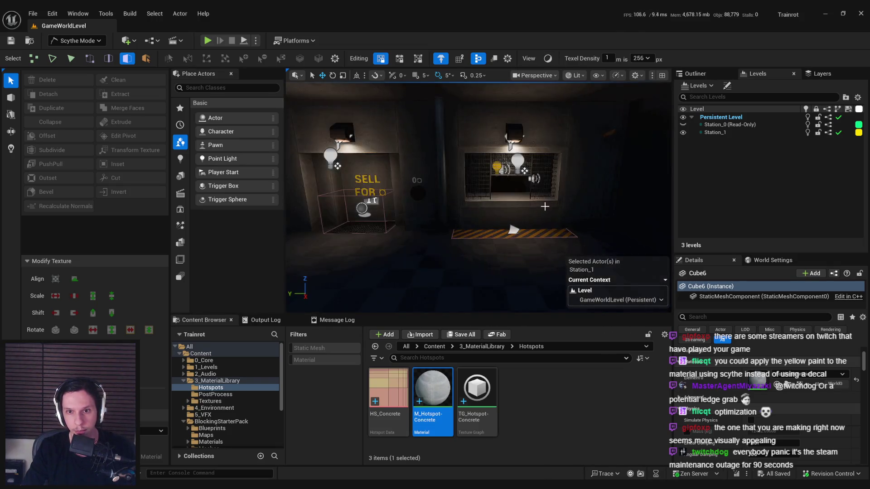
{"action": "key", "text": "w"}
{"action": "key", "text": "w"}
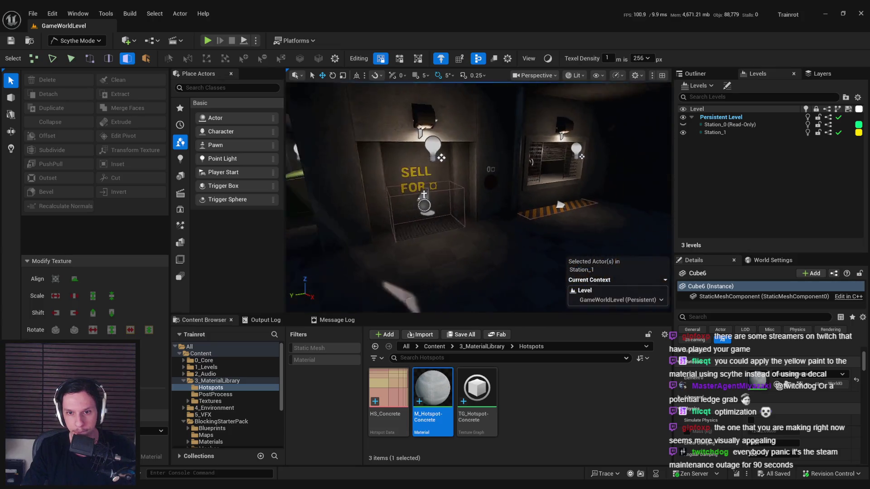
{"action": "key", "text": "w"}
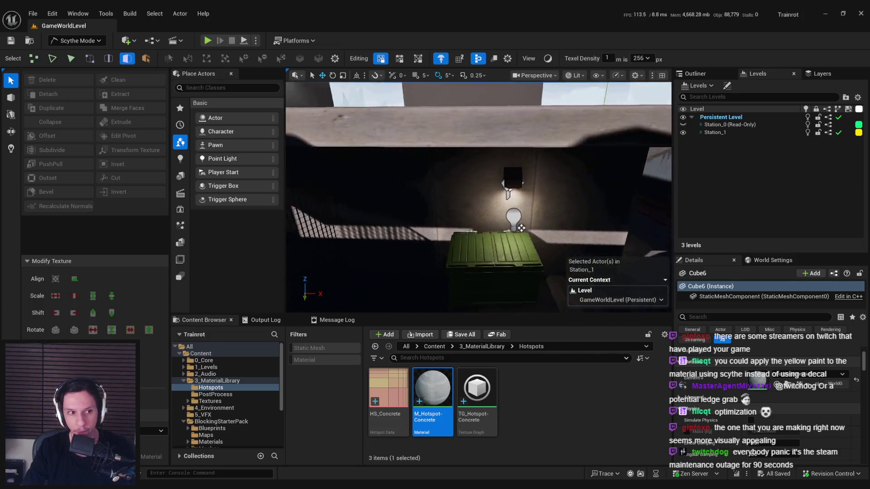
{"action": "key", "text": "w"}
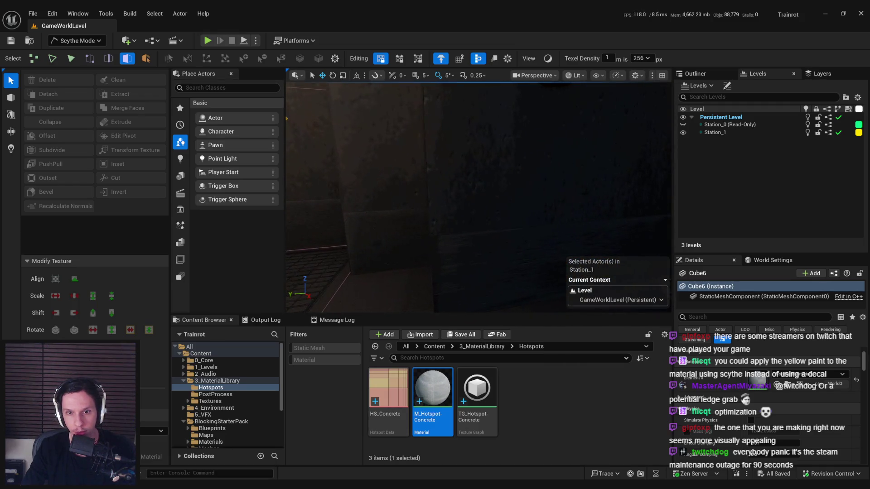
{"action": "key", "text": "s"}
{"action": "left_click", "coordinate": [453, 234]}
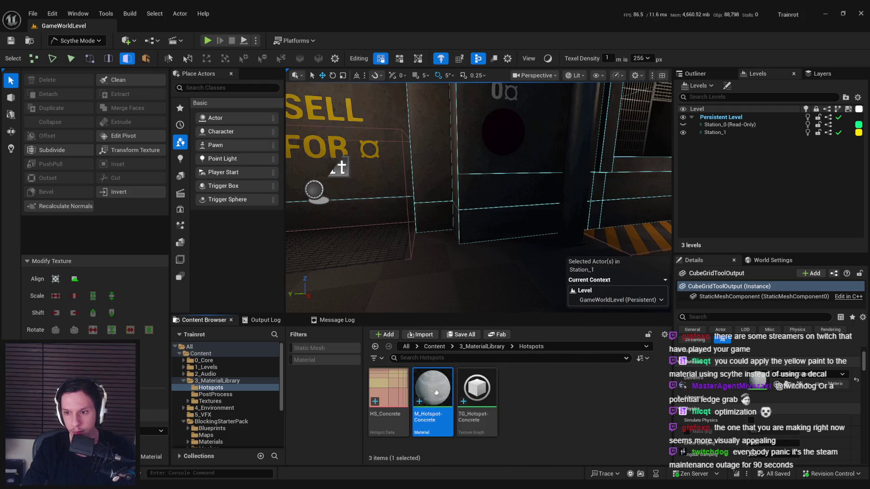
- Move the TexCoord and Texture Sample nodes left in M_Hotspot-Concrete, save, and return to the SELL FOR wall
{"action": "double_click", "coordinate": [447, 377]}
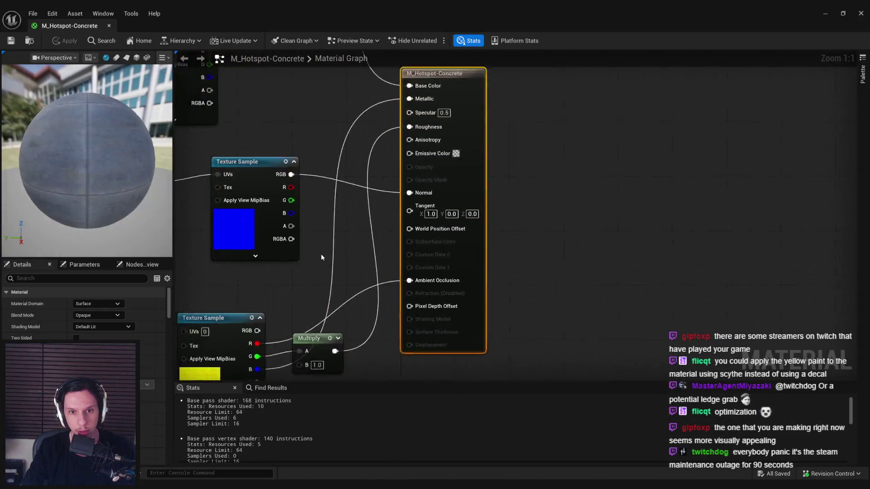
{"action": "left_click", "coordinate": [304, 253]}
{"action": "mouse_move", "coordinate": [328, 229]}
{"action": "left_mouse_down"}
{"action": "mouse_move", "coordinate": [321, 243]}
{"action": "mouse_move", "coordinate": [434, 276]}
{"action": "left_mouse_up"}
{"action": "mouse_move", "coordinate": [341, 175]}
{"action": "left_mouse_down"}
{"action": "mouse_move", "coordinate": [489, 273]}
{"action": "mouse_move", "coordinate": [367, 279]}
{"action": "left_mouse_up"}
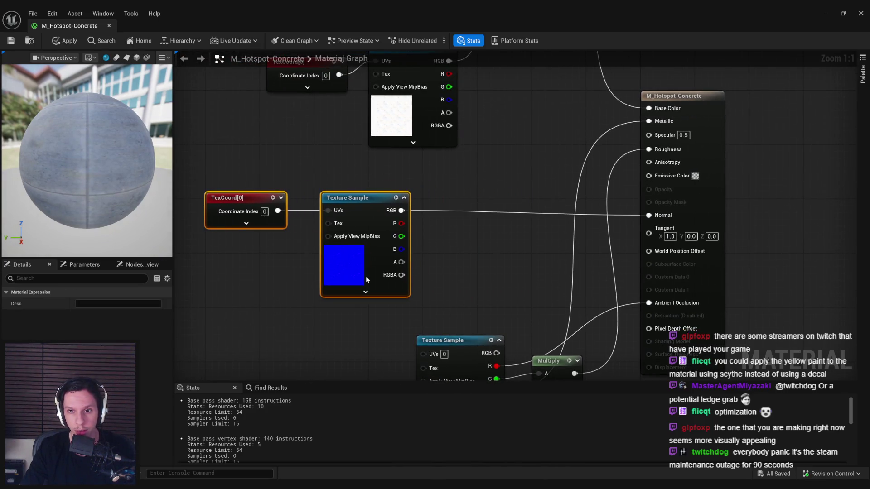
{"action": "left_click", "coordinate": [278, 182]}
{"action": "left_click", "coordinate": [11, 41]}
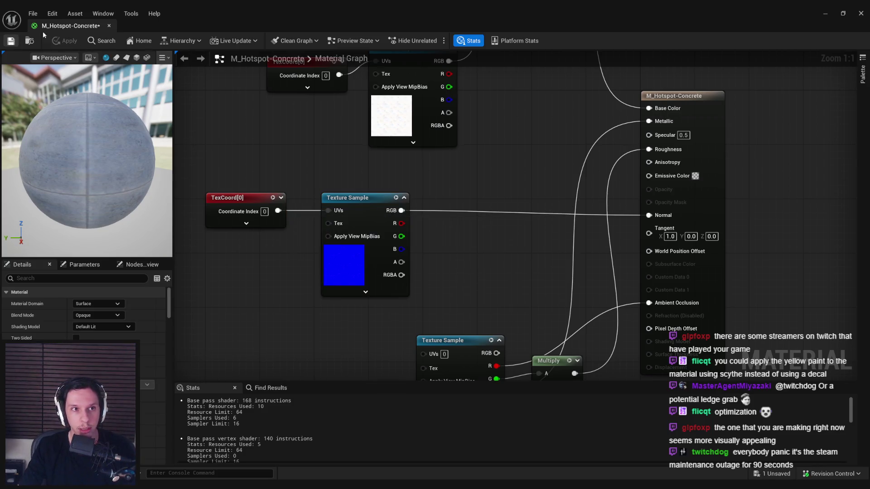
{"action": "mouse_move", "coordinate": [447, 228]}
{"action": "left_mouse_down"}
{"action": "mouse_move", "coordinate": [438, 202]}
{"action": "mouse_move", "coordinate": [480, 201]}
{"action": "mouse_move", "coordinate": [458, 201]}
{"action": "mouse_move", "coordinate": [445, 237]}
{"action": "left_mouse_up"}
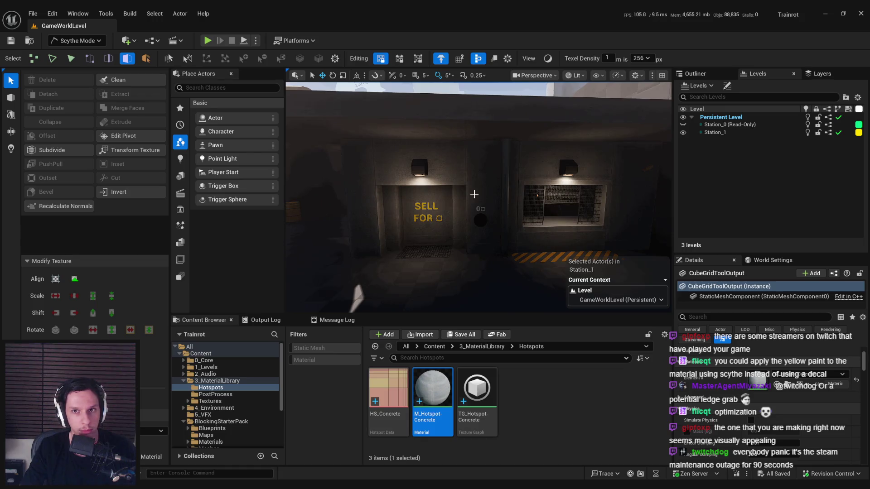
- Switch the editor from Scythe to Selection Mode
{"action": "left_click", "coordinate": [75, 40]}
{"action": "left_click", "coordinate": [68, 53]}
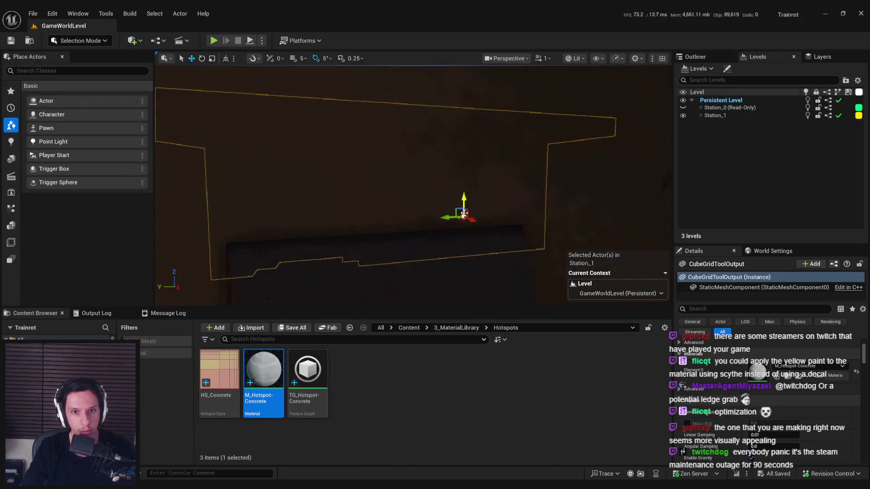
{"action": "scroll", "coordinate": [465, 220], "scroll_direction": "up", "scroll_amount": 2}
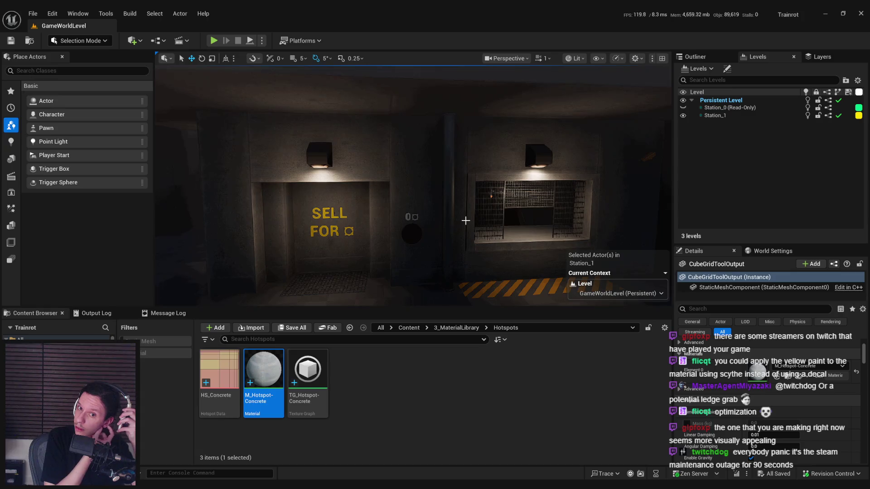
- Fly past the grated window and green dumpster, then bring up the Scythe Editor Quick Start guide in Chrome
{"action": "key", "text": "d"}
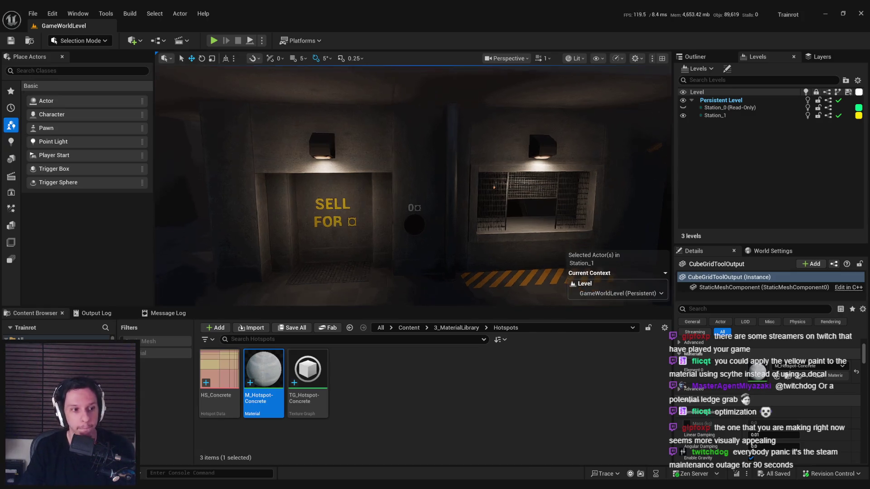
{"action": "key", "text": "a"}
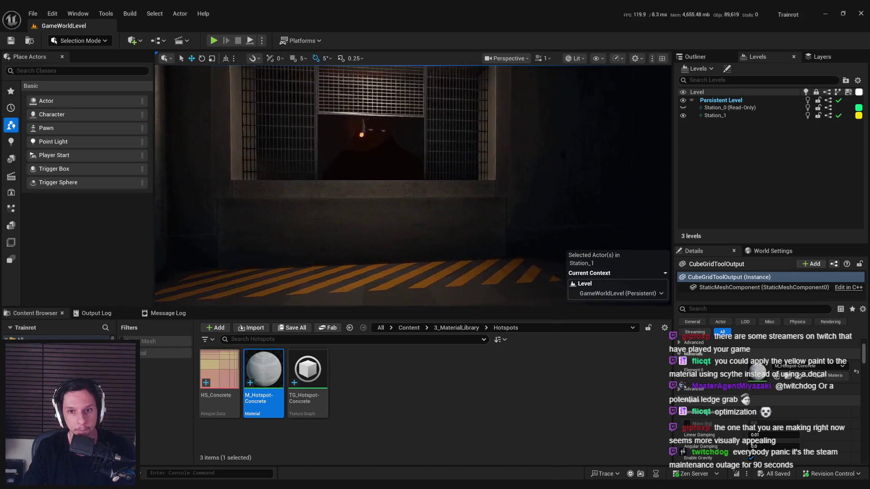
{"action": "key", "text": "s"}
{"action": "key", "text": "a"}
{"action": "mouse_move", "coordinate": [204, 483]}
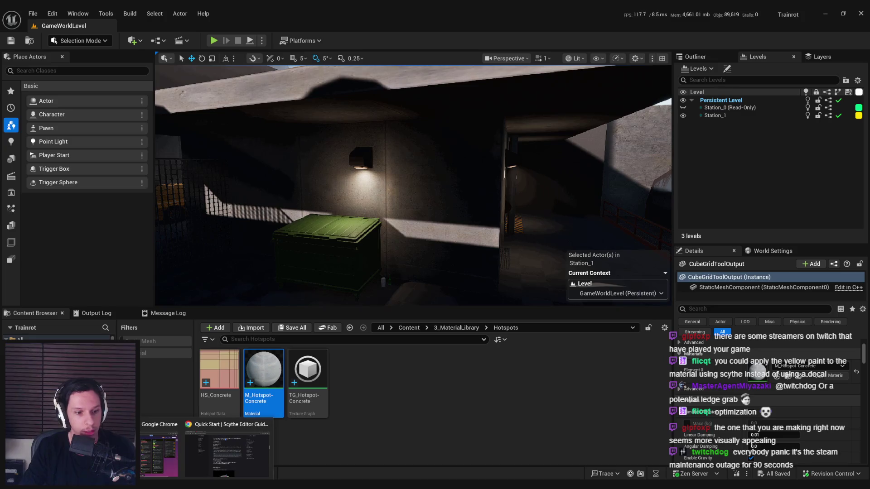
{"action": "left_click", "coordinate": [208, 449]}
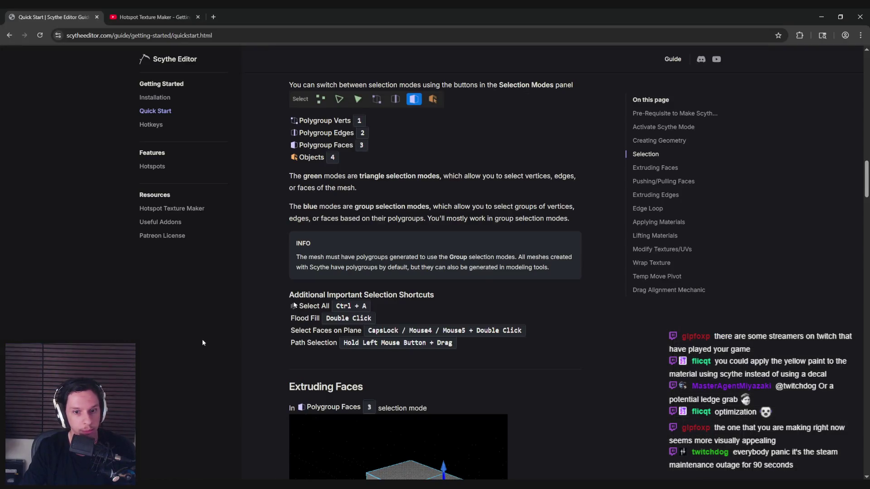
- Scroll the Scythe Editor Quick Start guide down to the Drag Alignment Mechanic section
{"action": "scroll", "coordinate": [286, 379], "scroll_direction": "down", "scroll_amount": 10}
{"action": "scroll", "coordinate": [298, 377], "scroll_direction": "down", "scroll_amount": 18}
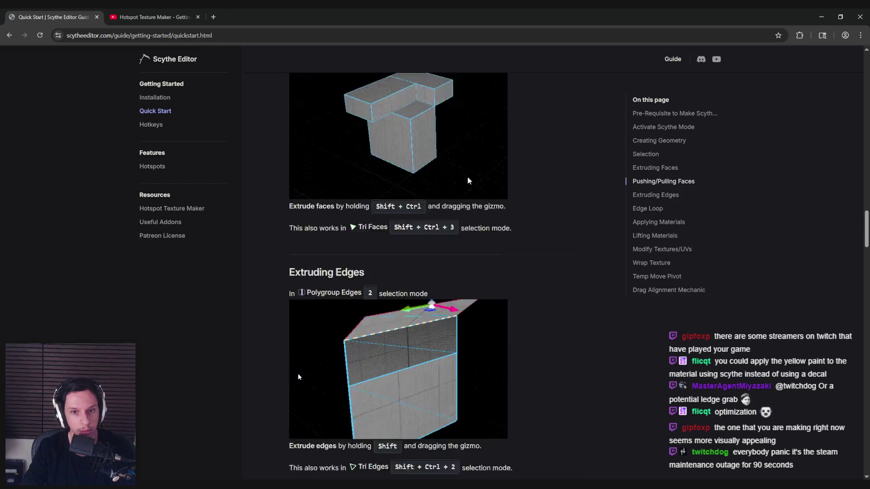
{"action": "scroll", "coordinate": [297, 377], "scroll_direction": "down", "scroll_amount": 11}
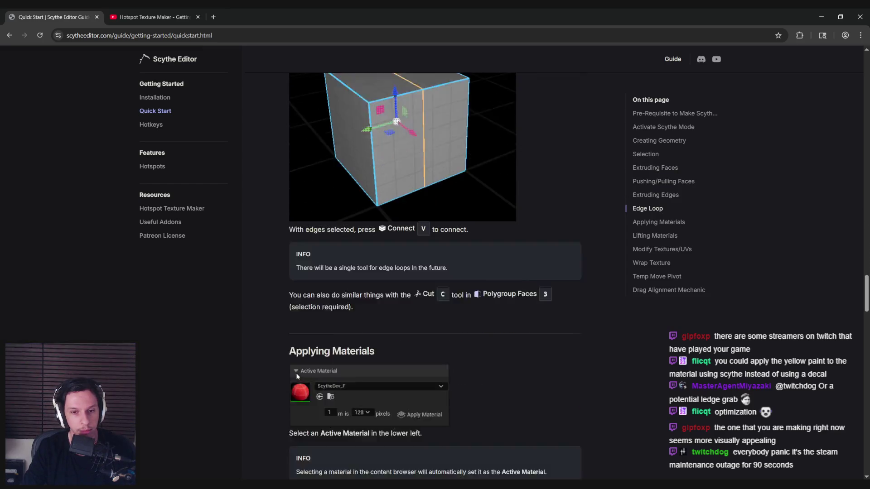
{"action": "scroll", "coordinate": [292, 375], "scroll_direction": "down", "scroll_amount": 11}
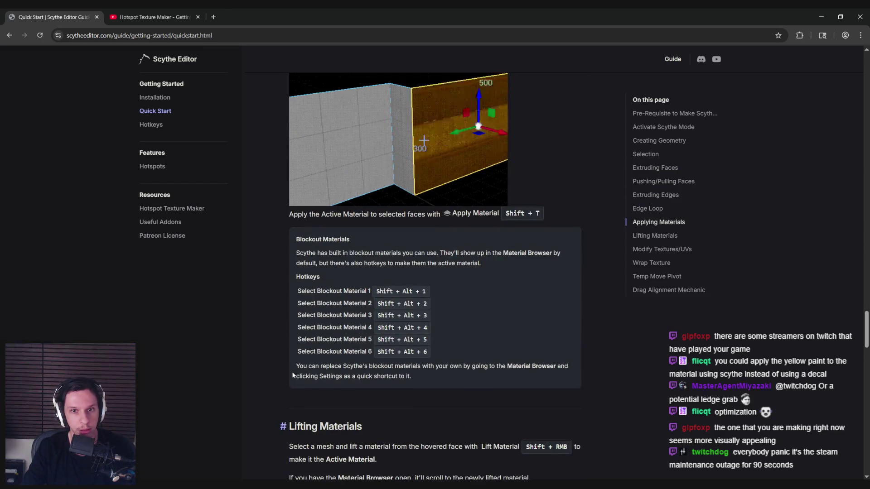
{"action": "scroll", "coordinate": [286, 371], "scroll_direction": "down", "scroll_amount": 4}
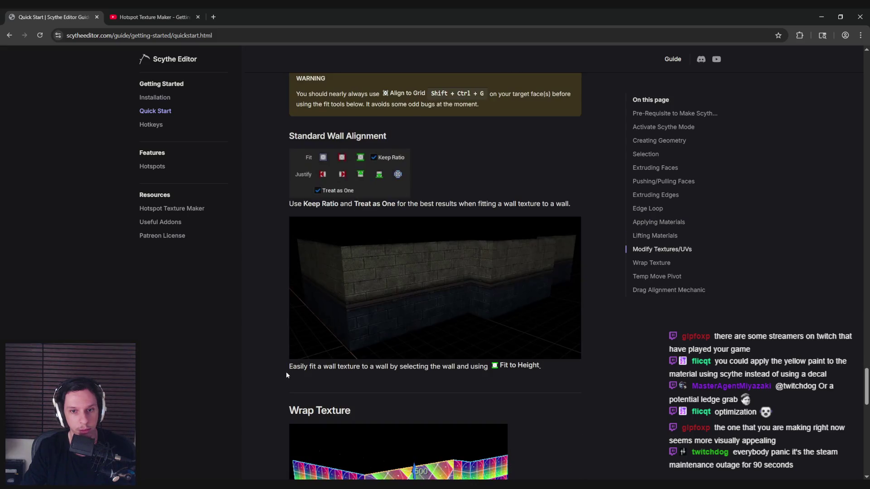
{"action": "scroll", "coordinate": [286, 371], "scroll_direction": "down", "scroll_amount": 6}
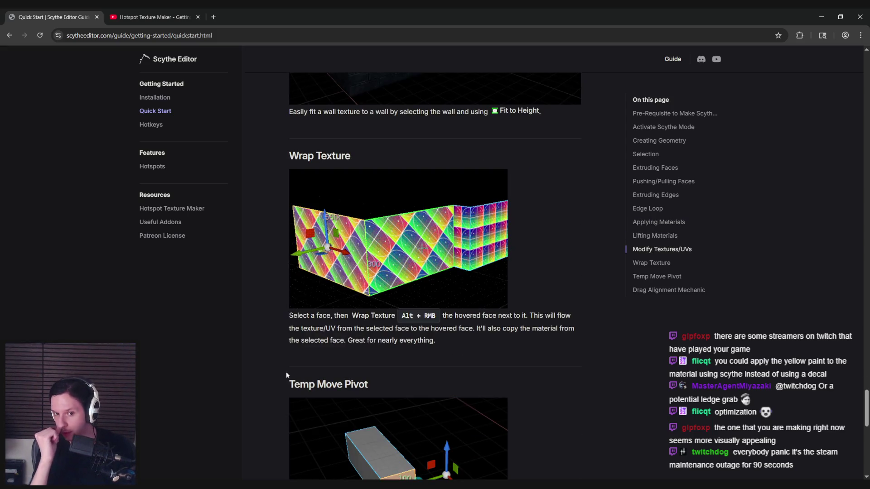
{"action": "scroll", "coordinate": [287, 372], "scroll_direction": "down", "scroll_amount": 10}
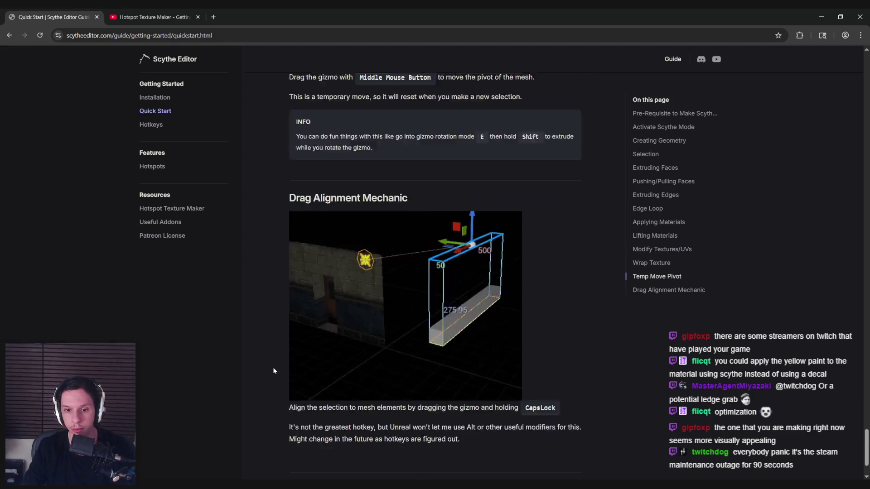
{"action": "scroll", "coordinate": [273, 371], "scroll_direction": "down", "scroll_amount": 3}
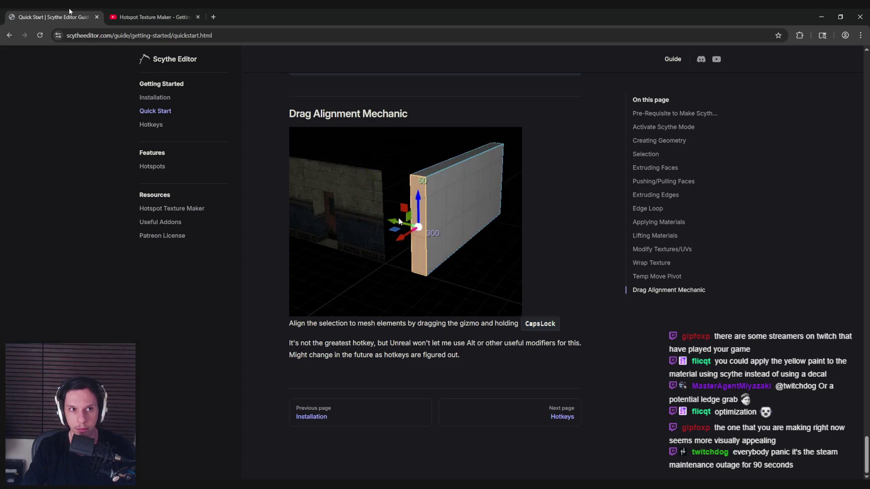
- Back in Unreal, fly over the concrete rooftop and alley to the SELL FOR wall
{"action": "key", "text": "alt+Tab"}
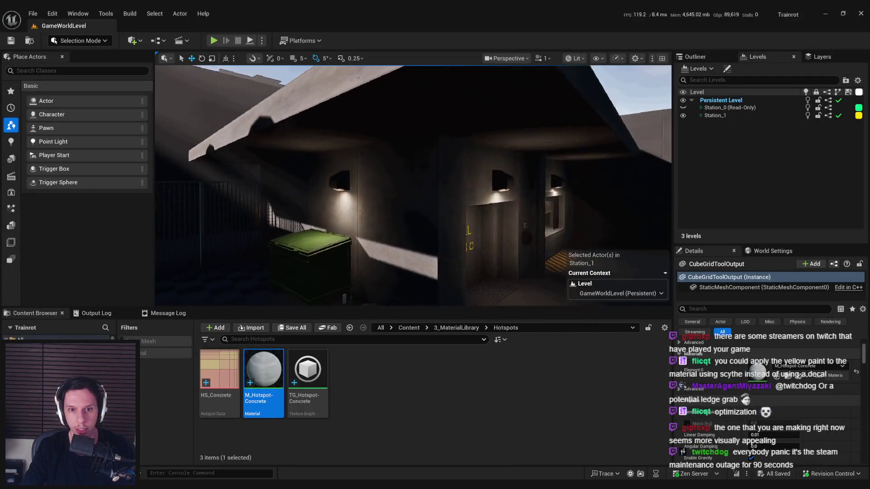
{"action": "key", "text": "e"}
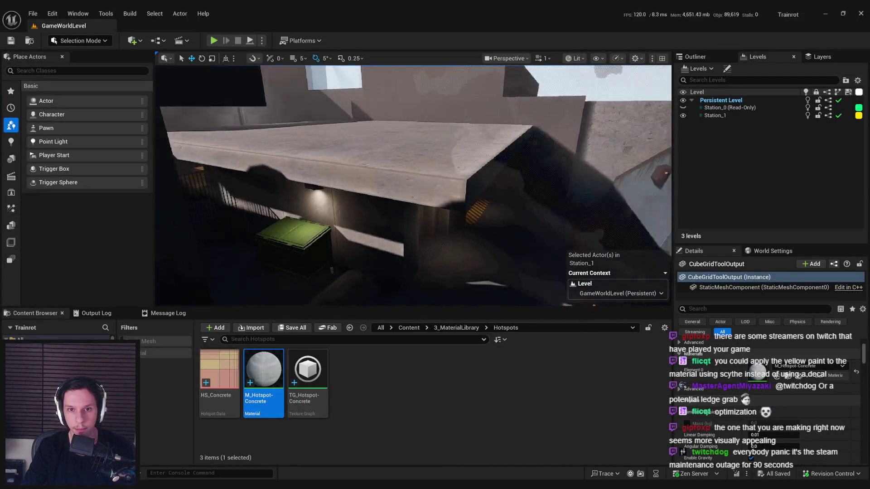
{"action": "key", "text": "q"}
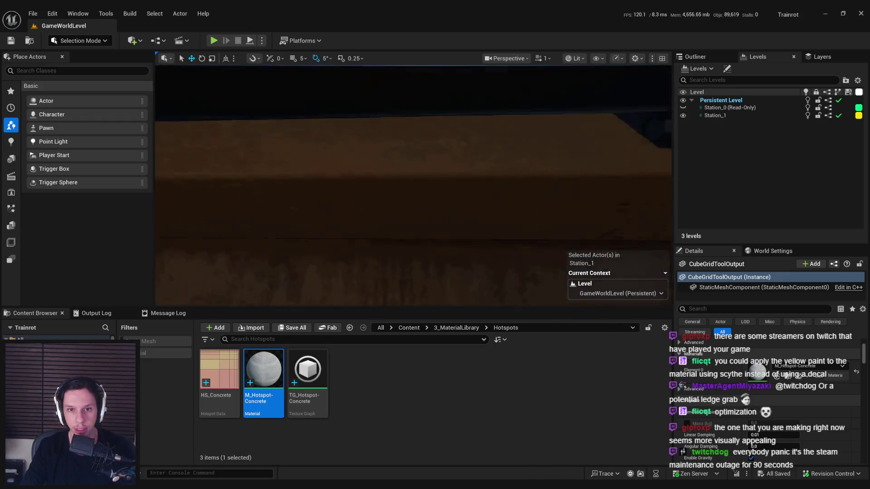
{"action": "key", "text": "w"}
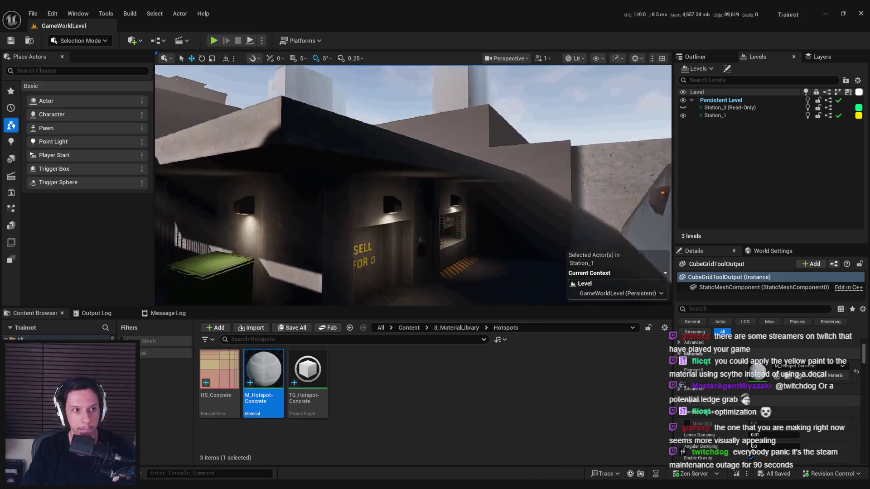
{"action": "key", "text": "s"}
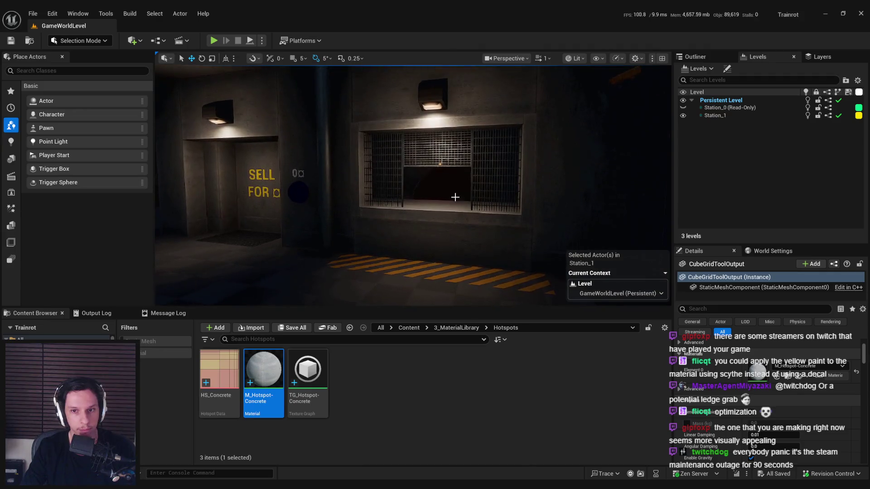
- Select and frame the yellow stripe decal, locating its Decals folder in the Content Browser
{"action": "left_click", "coordinate": [432, 273]}
{"action": "key", "text": "f"}
{"action": "key", "text": "ctrl+b"}
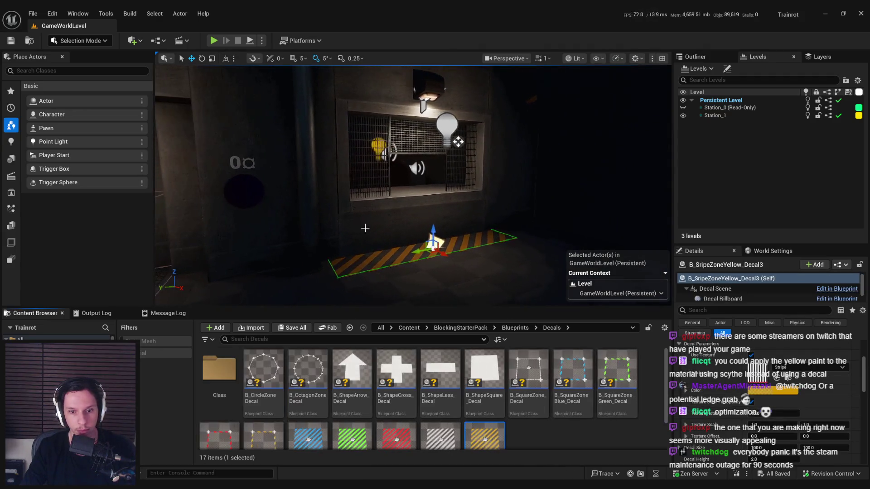
- Place B_ShapeSquare_Decal on the floor beside the yellow stripe decal
{"action": "left_click", "coordinate": [219, 369]}
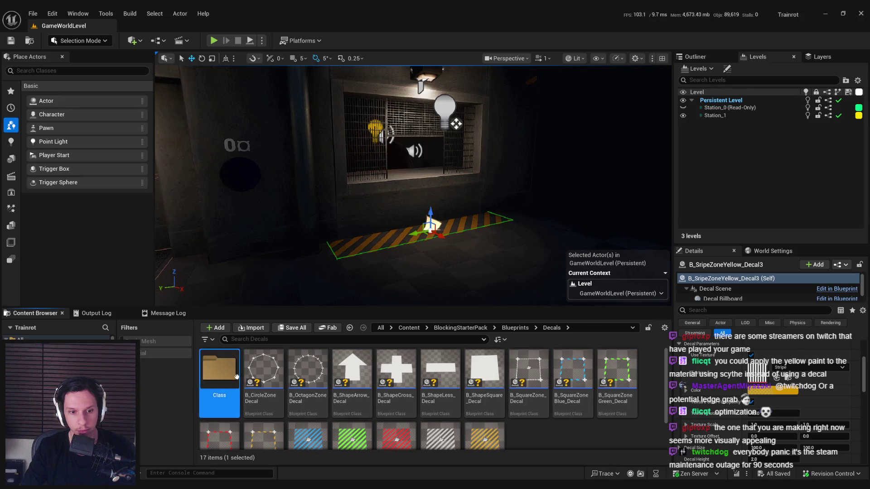
{"action": "left_click", "coordinate": [560, 434]}
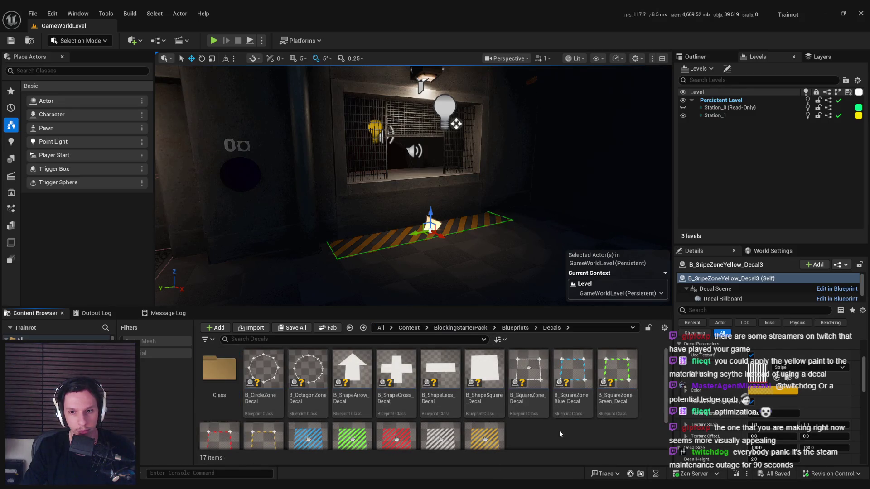
{"action": "left_click", "coordinate": [489, 367]}
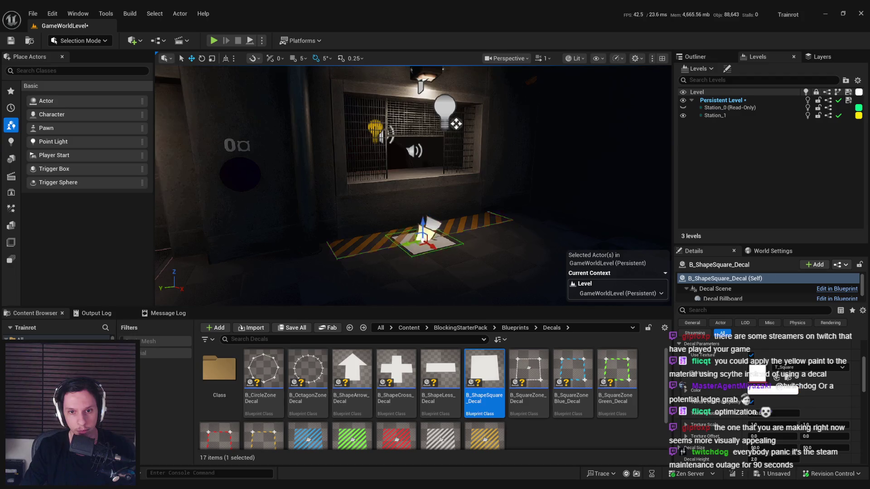
{"action": "left_click_drag", "start_coordinate": [448, 246], "coordinate": [448, 246]}
{"action": "key", "text": "f"}
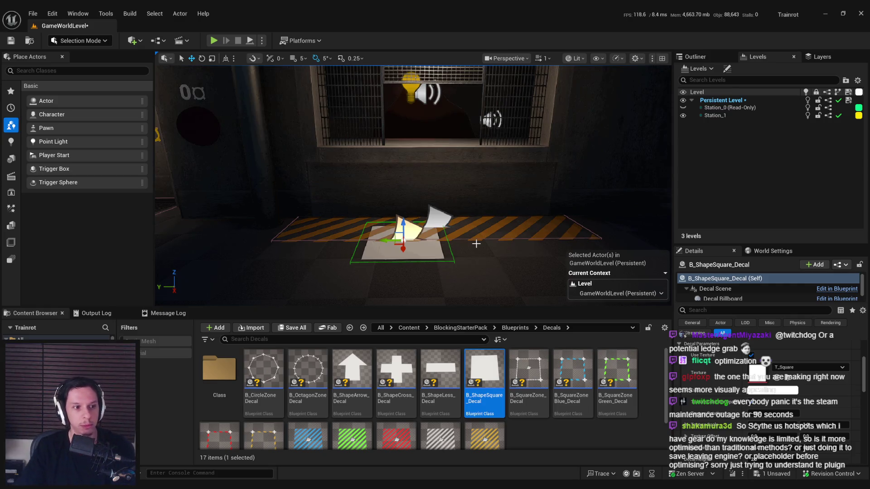
- Look over the SELL FOR wall and booth and select the ceiling mesh above the lamp
{"action": "mouse_move", "coordinate": [447, 250]}
{"action": "left_mouse_down"}
{"action": "mouse_move", "coordinate": [511, 96]}
{"action": "mouse_move", "coordinate": [509, 150]}
{"action": "mouse_move", "coordinate": [177, 201]}
{"action": "mouse_move", "coordinate": [390, 106]}
{"action": "mouse_move", "coordinate": [390, 91]}
{"action": "mouse_move", "coordinate": [389, 109]}
{"action": "mouse_move", "coordinate": [380, 86]}
{"action": "mouse_move", "coordinate": [399, 241]}
{"action": "left_mouse_up"}
{"action": "scroll", "coordinate": [398, 245], "scroll_direction": "down", "scroll_amount": 5}
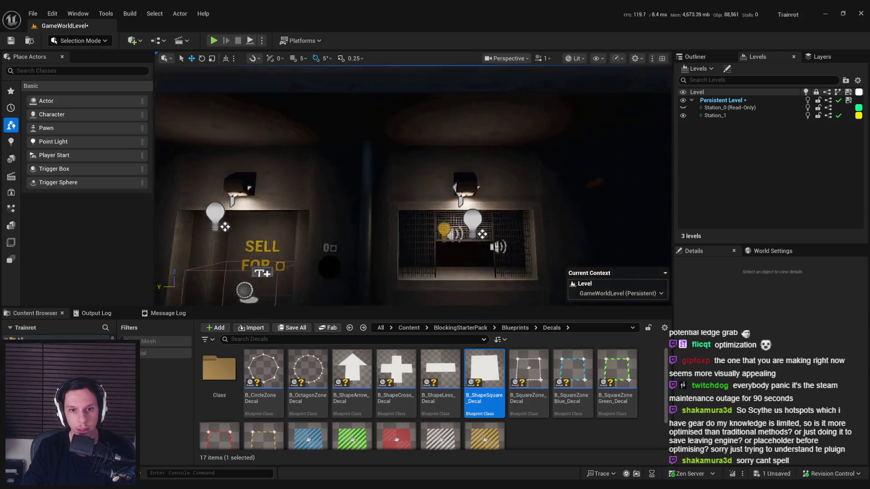
{"action": "left_click_drag", "start_coordinate": [394, 136], "coordinate": [353, 144]}
{"action": "left_click_drag", "start_coordinate": [372, 202], "coordinate": [444, 250]}
{"action": "mouse_move", "coordinate": [431, 162]}
{"action": "left_mouse_down"}
{"action": "mouse_move", "coordinate": [444, 190]}
{"action": "mouse_move", "coordinate": [419, 175]}
{"action": "mouse_move", "coordinate": [305, 234]}
{"action": "mouse_move", "coordinate": [344, 213]}
{"action": "mouse_move", "coordinate": [371, 178]}
{"action": "left_mouse_up"}
{"action": "left_click", "coordinate": [399, 190]}
- Save the level, then select the station building and frame its lettered wall
{"action": "key", "text": "ctrl+s"}
{"action": "left_click", "coordinate": [371, 178]}
{"action": "key", "text": "f"}
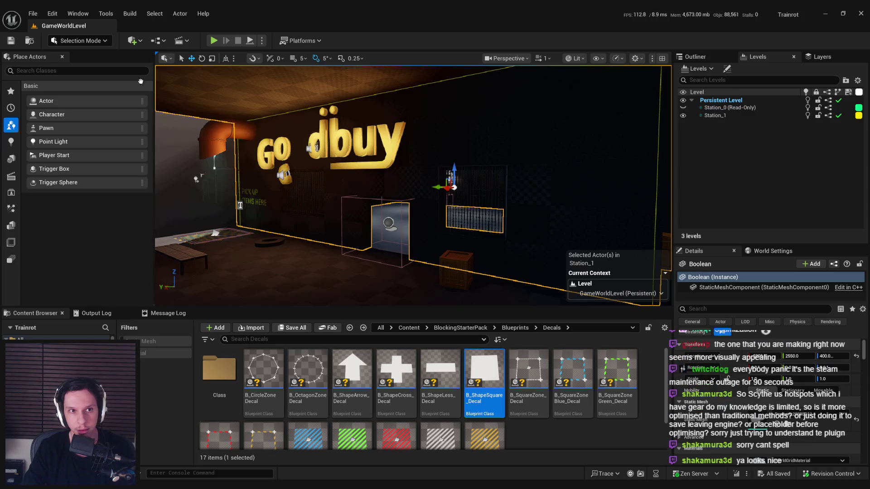
- In Modeling Mode, generate and accept new PolyGroups on the Station_1 building mesh
{"action": "left_click", "coordinate": [80, 40]}
{"action": "left_click", "coordinate": [81, 93]}
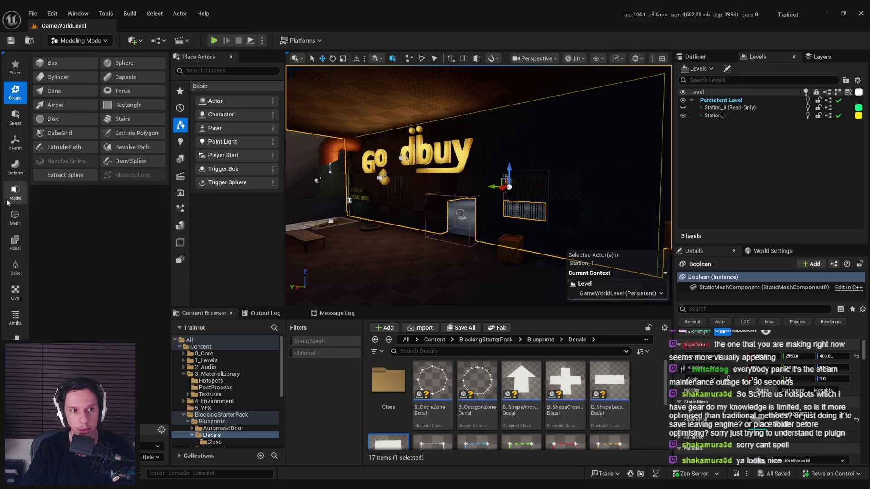
{"action": "left_click", "coordinate": [16, 315]}
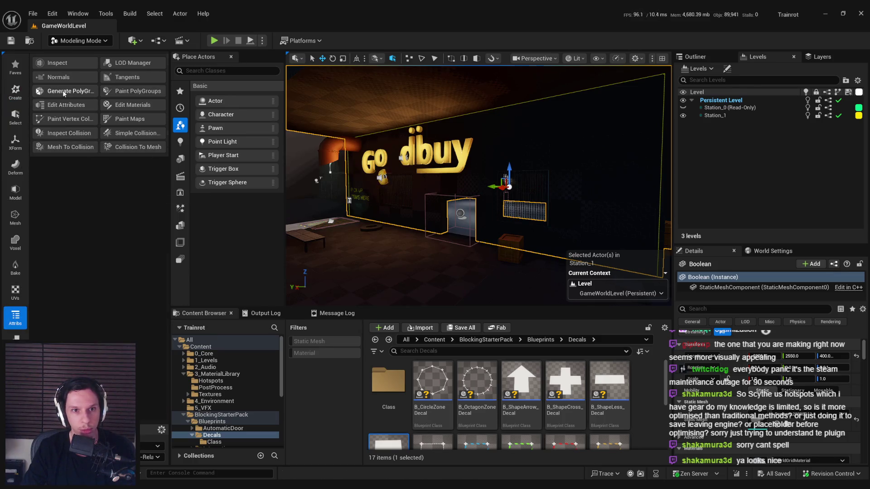
{"action": "left_click", "coordinate": [64, 92]}
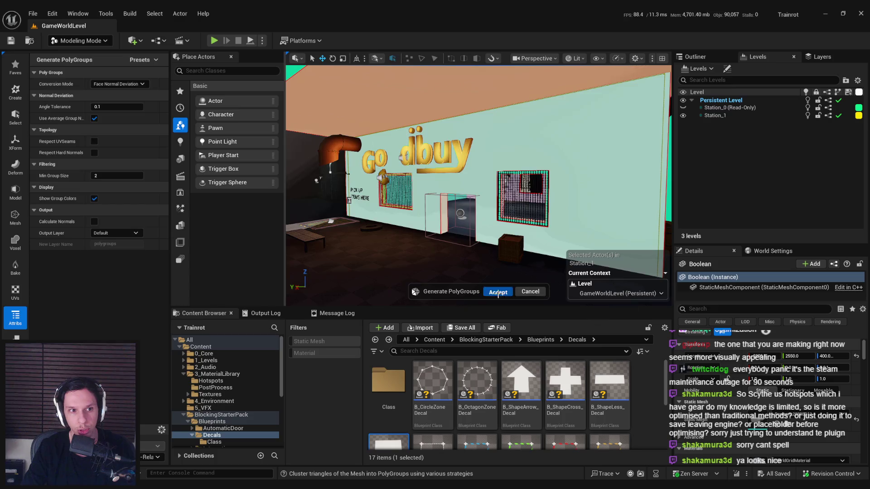
{"action": "left_click", "coordinate": [498, 292]}
- Switch to Scythe Mode, select the lettered wall face and start the Cut tool
{"action": "left_click", "coordinate": [80, 40]}
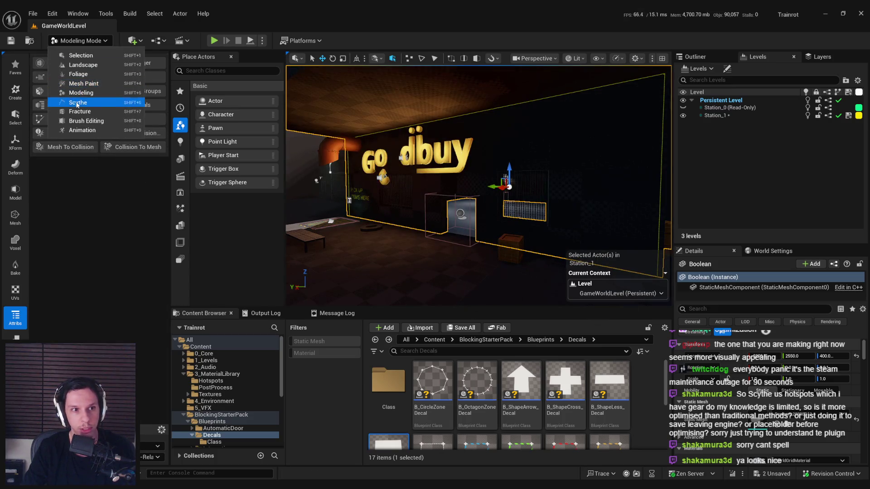
{"action": "left_click", "coordinate": [77, 103]}
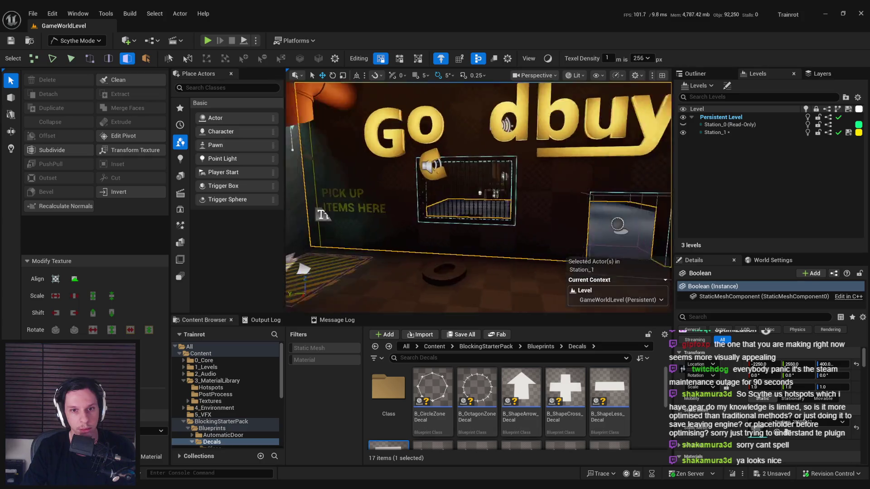
{"action": "left_click", "coordinate": [554, 152]}
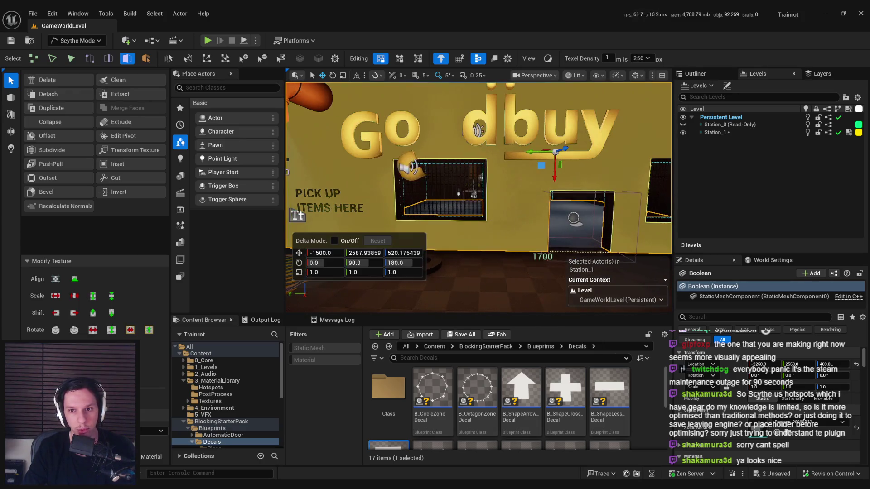
{"action": "key", "text": "c"}
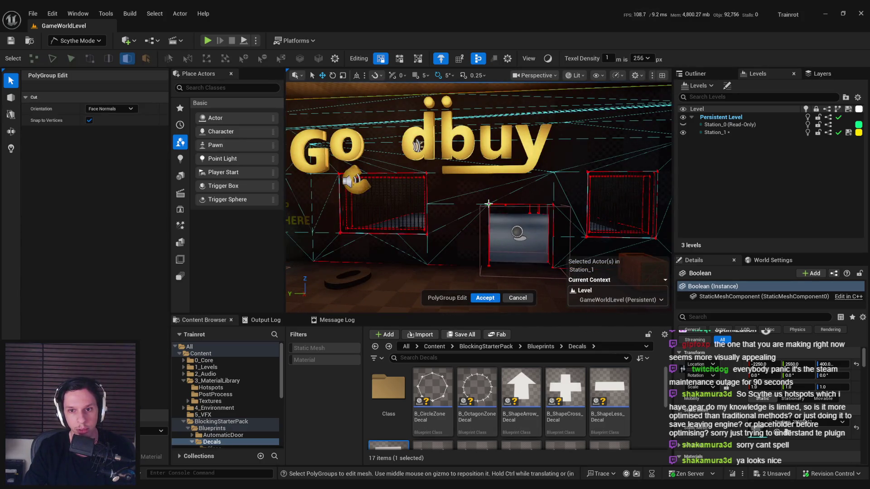
- Draw and commit a vertical PolyGroup cut across the lettered wall
{"action": "left_click", "coordinate": [489, 91]}
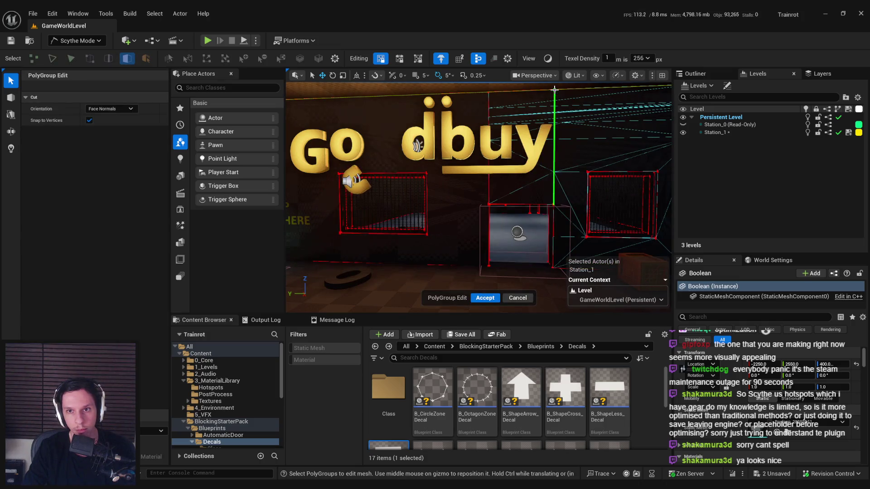
{"action": "key", "text": "Escape"}
{"action": "left_click", "coordinate": [589, 136]}
{"action": "scroll", "coordinate": [527, 150], "scroll_direction": "up", "scroll_amount": 2}
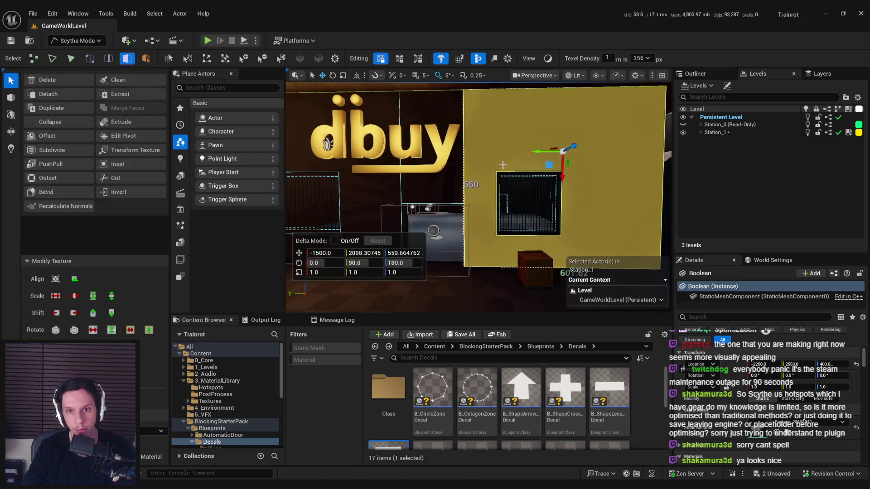
- Add cut lines beside the grated window, undoing the bad one
{"action": "left_click", "coordinate": [115, 178]}
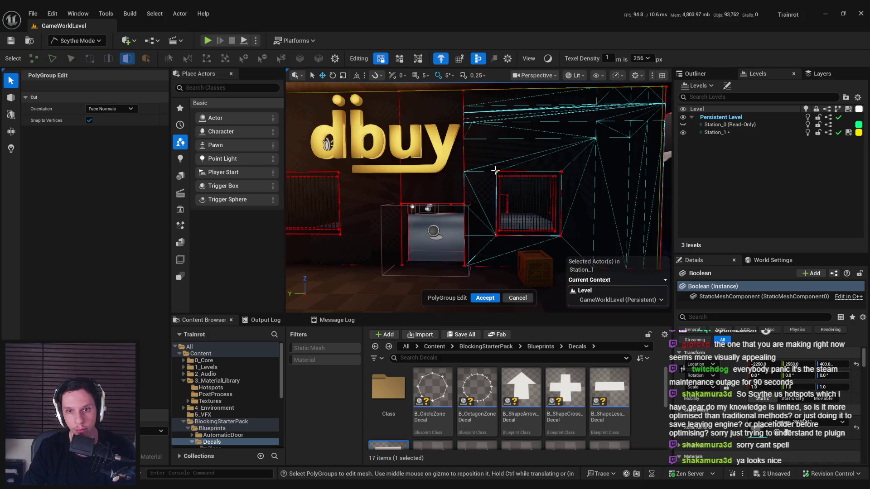
{"action": "left_click", "coordinate": [496, 88]}
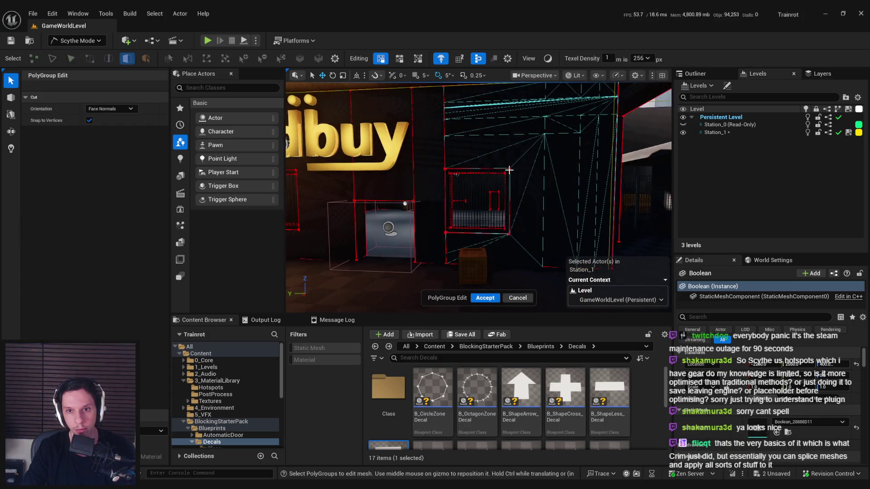
{"action": "left_click", "coordinate": [510, 83]}
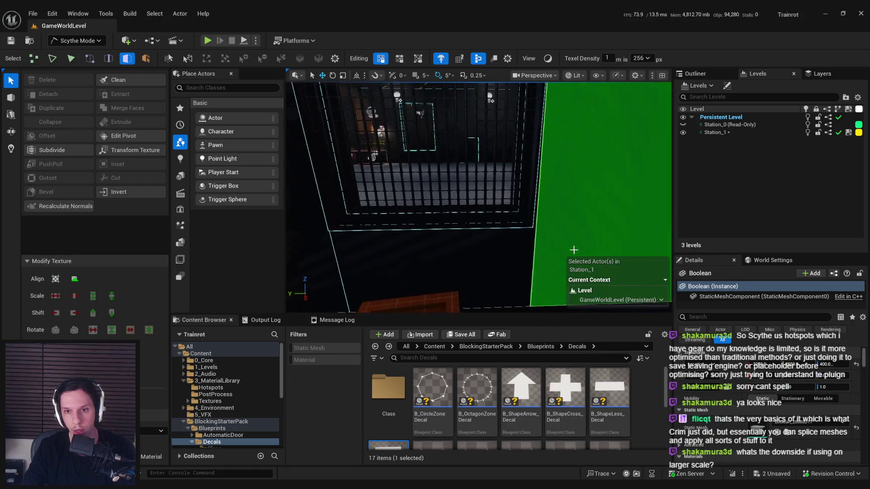
{"action": "key", "text": "ctrl+z"}
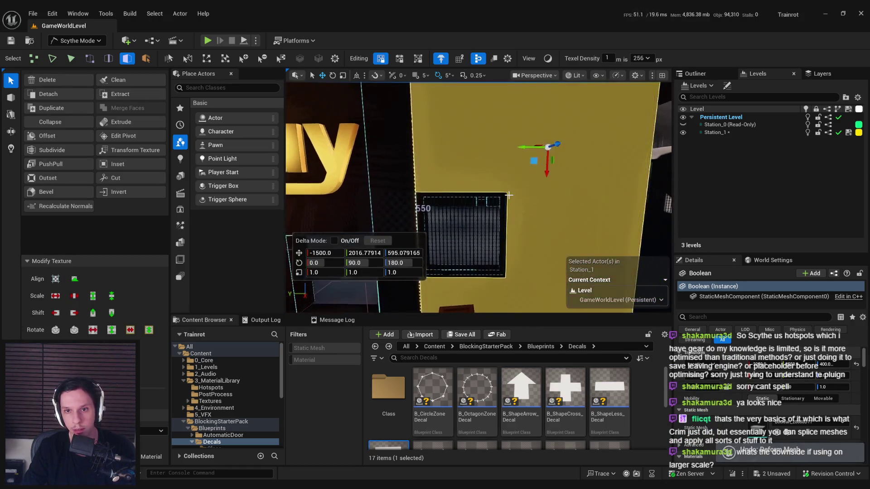
{"action": "key", "text": "ctrl+z"}
- Cut below the window and select the new face above it
{"action": "left_click_drag", "start_coordinate": [515, 229], "coordinate": [504, 254]}
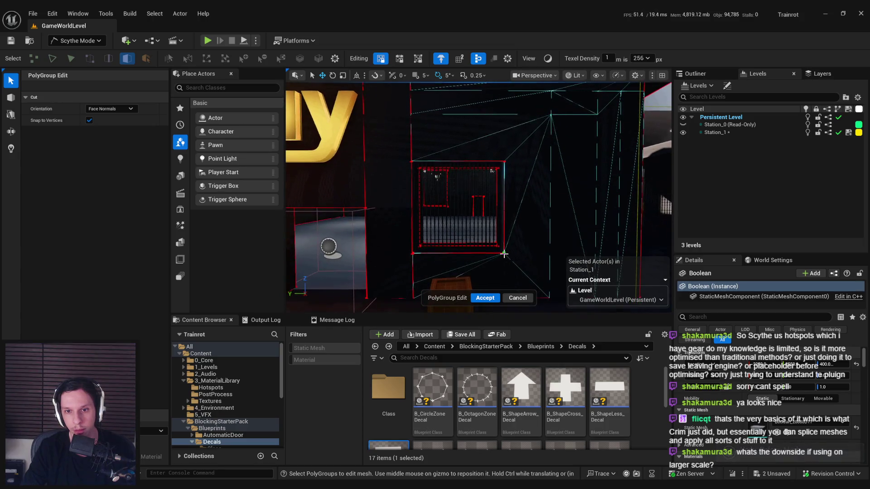
{"action": "left_click_drag", "start_coordinate": [504, 289], "coordinate": [505, 273]}
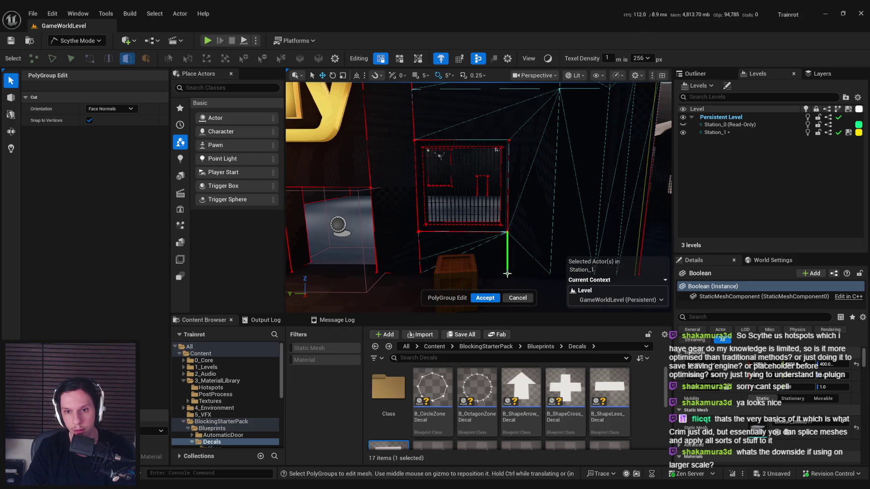
{"action": "left_click", "coordinate": [506, 273]}
{"action": "scroll", "coordinate": [507, 218], "scroll_direction": "up", "scroll_amount": 2}
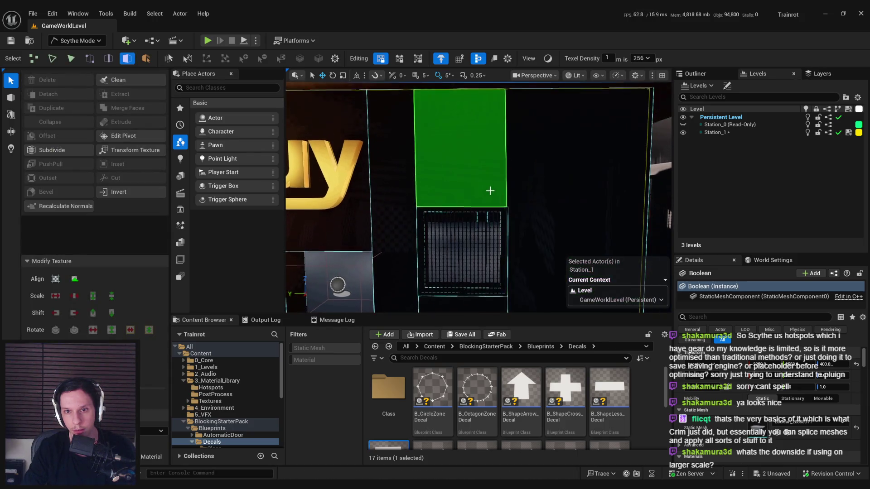
{"action": "left_click", "coordinate": [498, 194]}
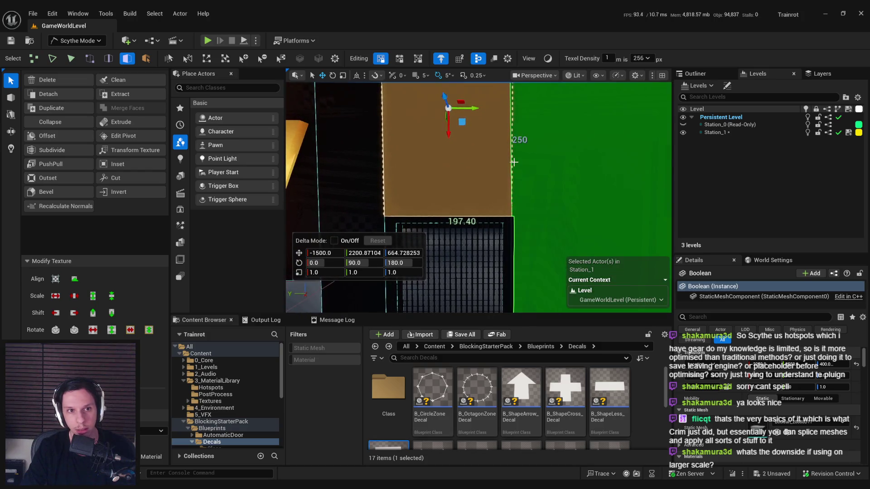
- Switch to edge selection and pick the face's right edge, then clear the selection
{"action": "key", "text": "2"}
{"action": "scroll", "coordinate": [508, 181], "scroll_direction": "up", "scroll_amount": 2}
{"action": "left_click", "coordinate": [510, 165]}
{"action": "left_click", "coordinate": [489, 138]}
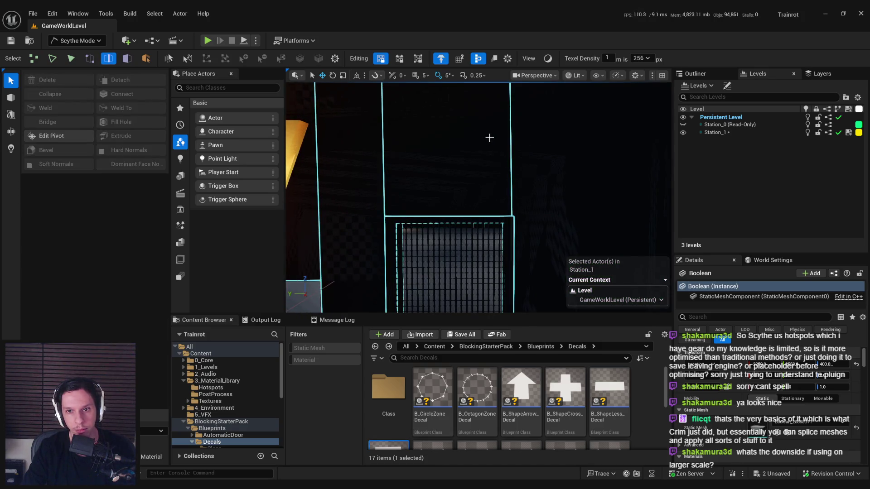
- Reselect the wall's right vertical edge and nudge it along the wall
{"action": "left_click", "coordinate": [507, 140]}
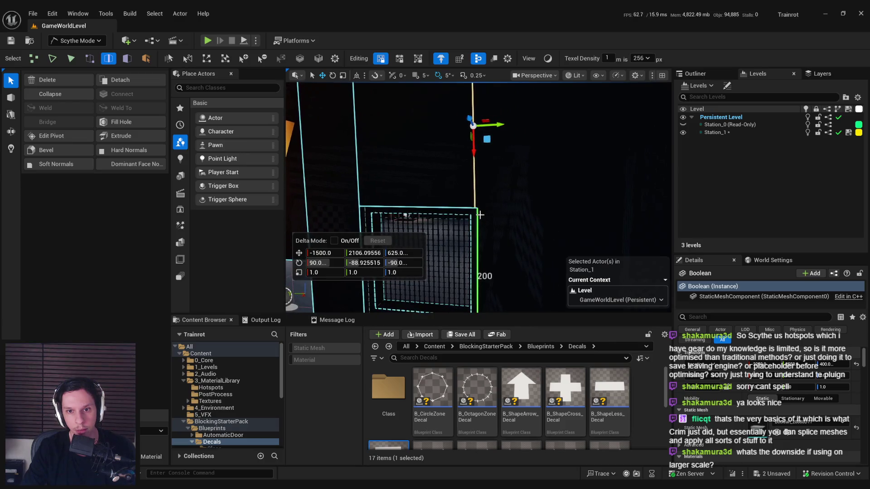
{"action": "left_click_drag", "start_coordinate": [496, 125], "coordinate": [497, 126]}
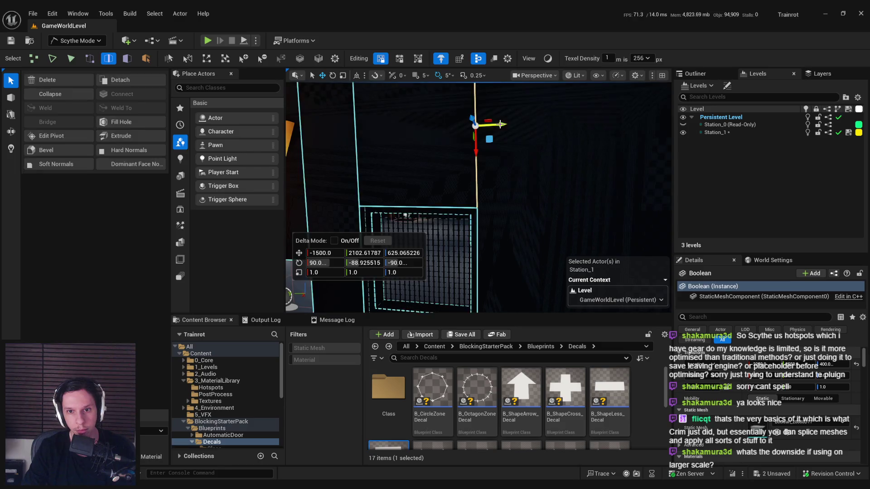
{"action": "scroll", "coordinate": [453, 181], "scroll_direction": "up", "scroll_amount": 2}
{"action": "scroll", "coordinate": [508, 258], "scroll_direction": "down", "scroll_amount": 3}
- Snap a wall corner vertex to the grid, undoing a 200-unit drop
{"action": "key", "text": "1"}
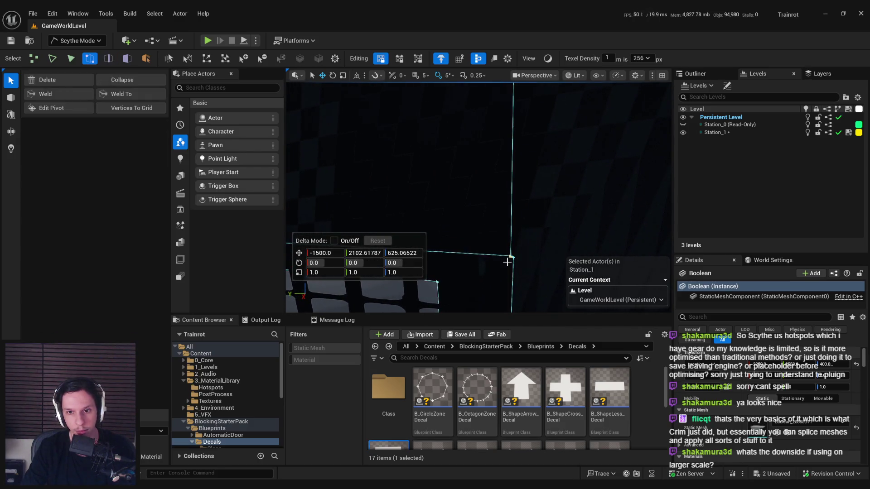
{"action": "left_click", "coordinate": [511, 255]}
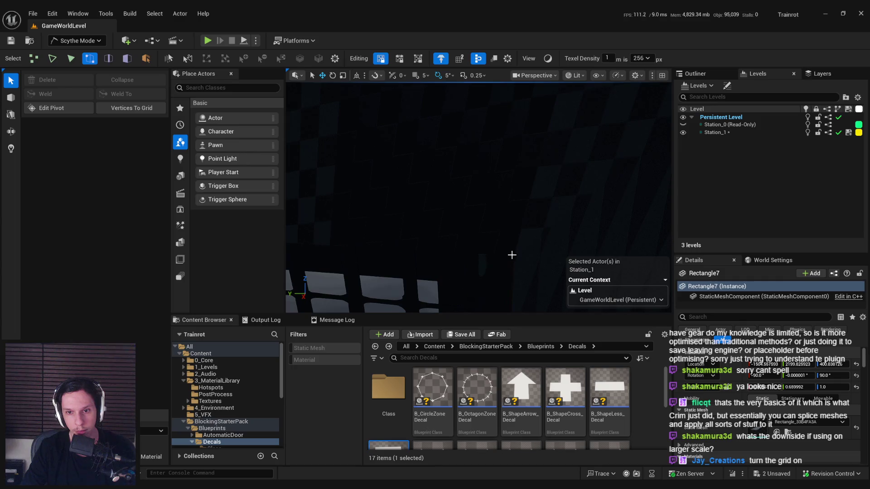
{"action": "left_click", "coordinate": [131, 108]}
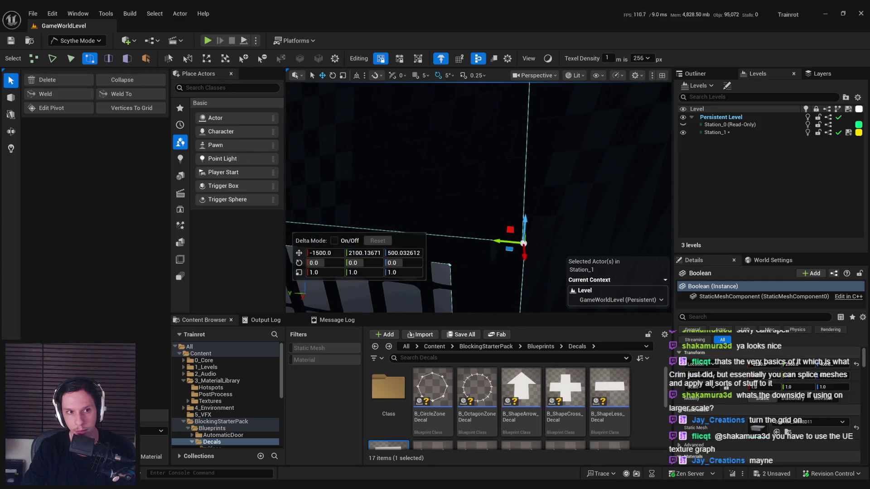
{"action": "mouse_move", "coordinate": [524, 243]}
{"action": "left_mouse_down"}
{"action": "mouse_move", "coordinate": [490, 184]}
{"action": "mouse_move", "coordinate": [501, 213]}
{"action": "left_mouse_up"}
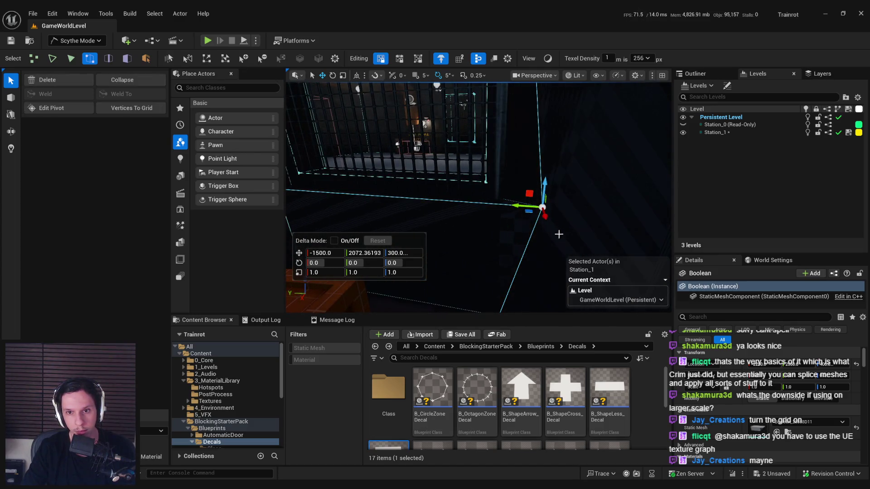
{"action": "key", "text": "ctrl+z"}
- Snap the Boolean mesh's top corner vertex to grid at Y 2300, then cut the wall beside the cage
{"action": "mouse_move", "coordinate": [478, 197]}
{"action": "left_mouse_down"}
{"action": "mouse_move", "coordinate": [453, 199]}
{"action": "mouse_move", "coordinate": [518, 85]}
{"action": "mouse_move", "coordinate": [512, 107]}
{"action": "left_mouse_up"}
{"action": "left_click", "coordinate": [509, 107]}
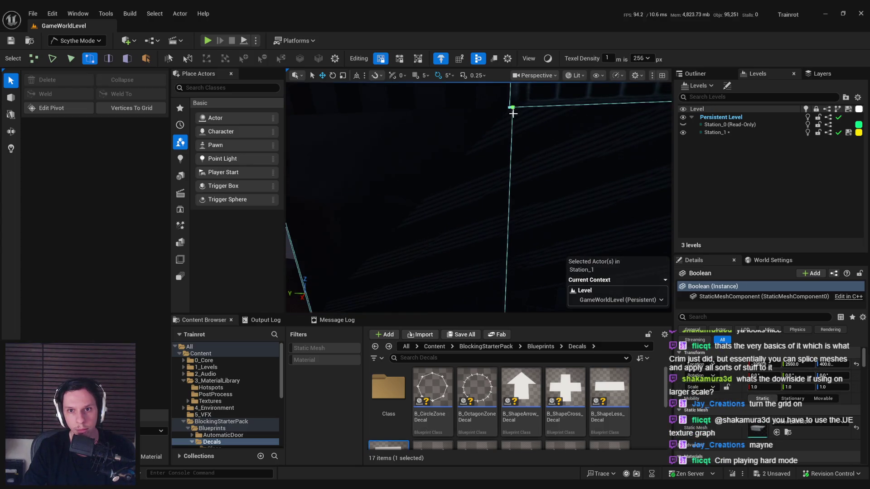
{"action": "left_click", "coordinate": [512, 108]}
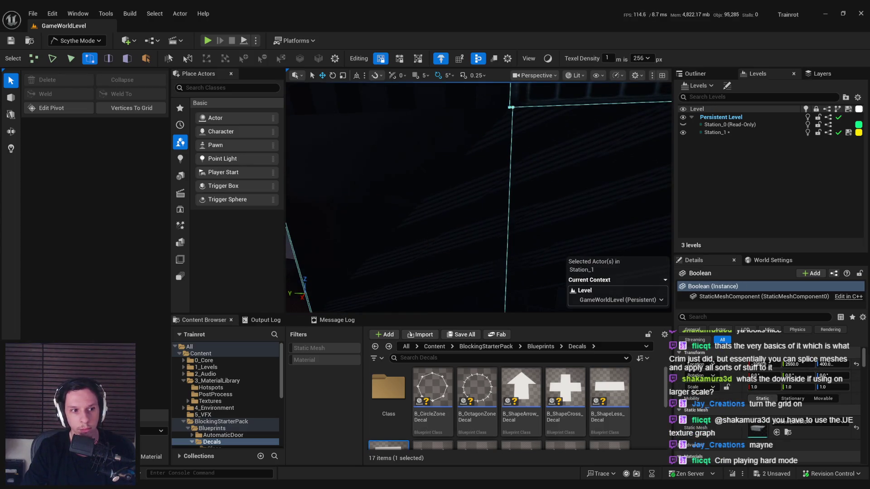
{"action": "left_click", "coordinate": [510, 107]}
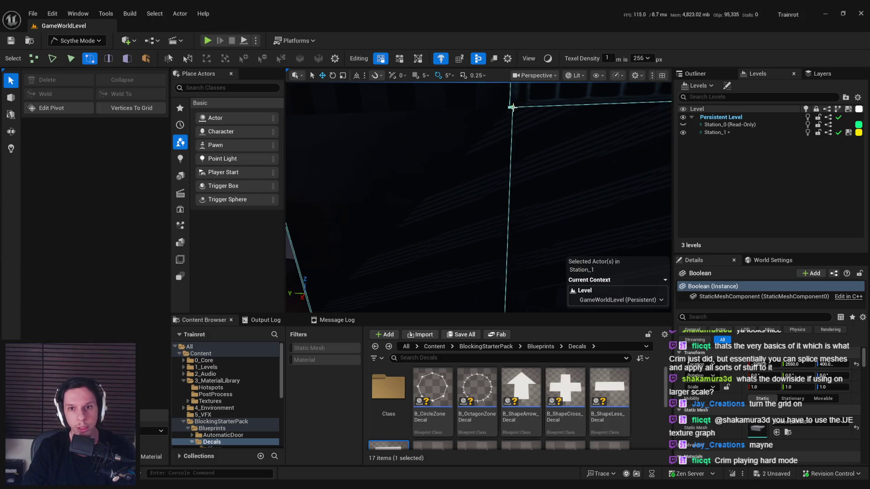
{"action": "left_click", "coordinate": [512, 107]}
{"action": "left_click", "coordinate": [131, 94]}
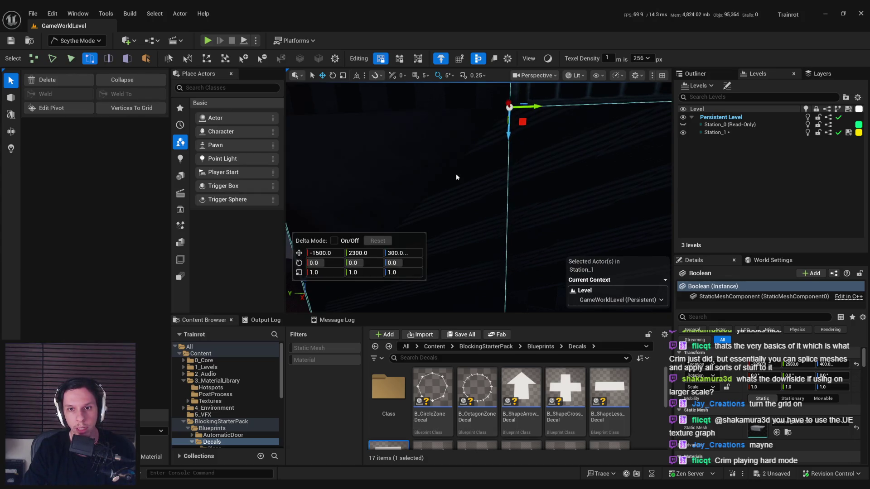
{"action": "scroll", "coordinate": [442, 170], "scroll_direction": "down", "scroll_amount": 5}
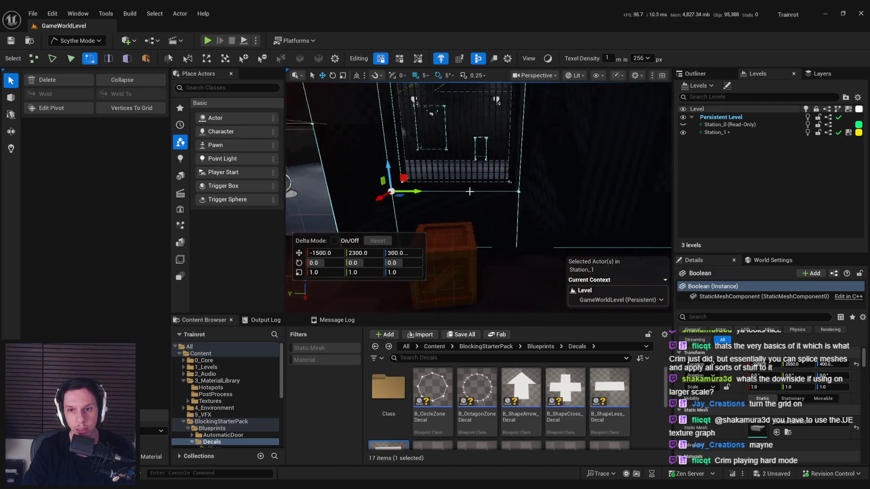
{"action": "left_click", "coordinate": [491, 206]}
{"action": "key", "text": "c"}
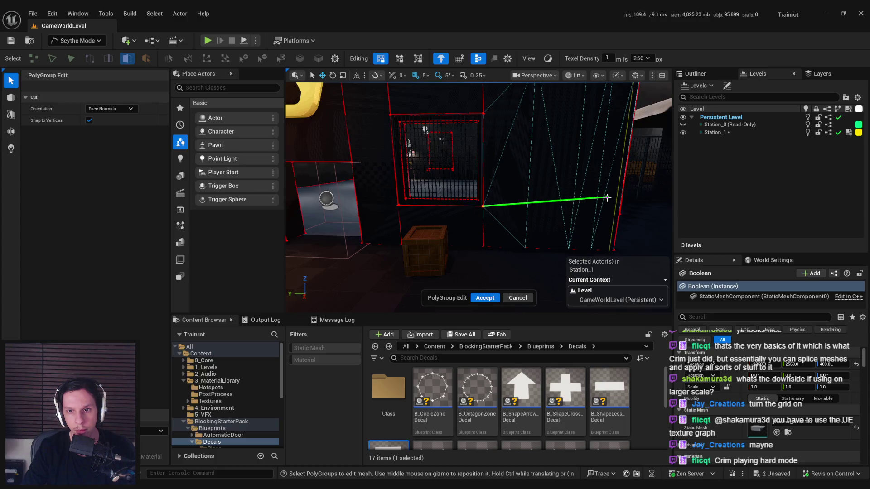
- Commit the wall cut and set grid snapping to 50 units
{"action": "key", "text": "Escape"}
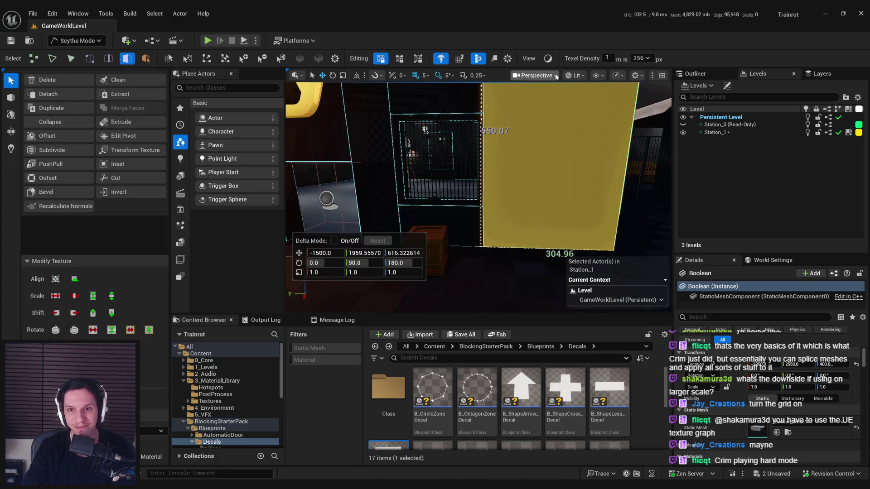
{"action": "left_click", "coordinate": [424, 76]}
{"action": "left_click", "coordinate": [437, 127]}
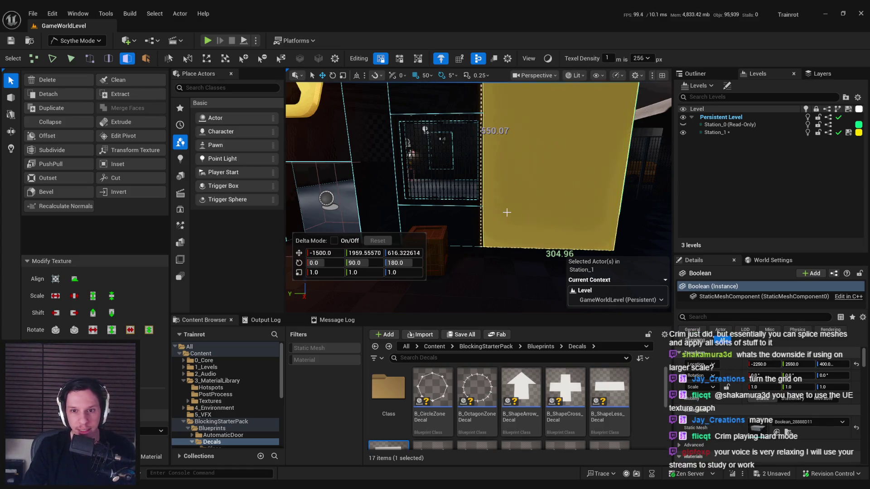
- Make two horizontal cuts across the wall faces below the gold sign
{"action": "key", "text": "c"}
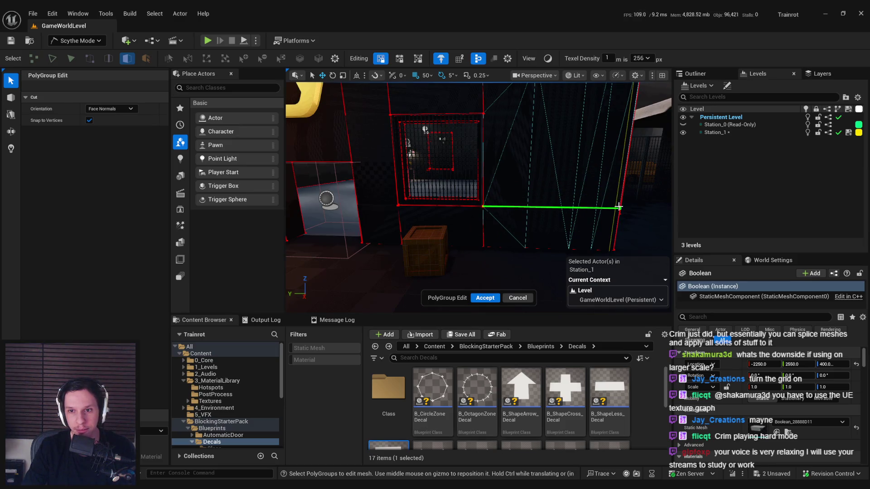
{"action": "left_click", "coordinate": [557, 196]}
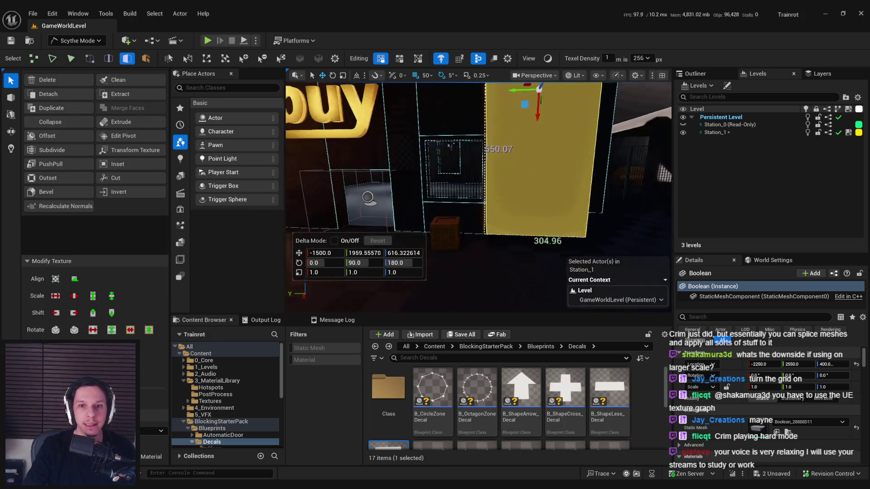
{"action": "key", "text": "c"}
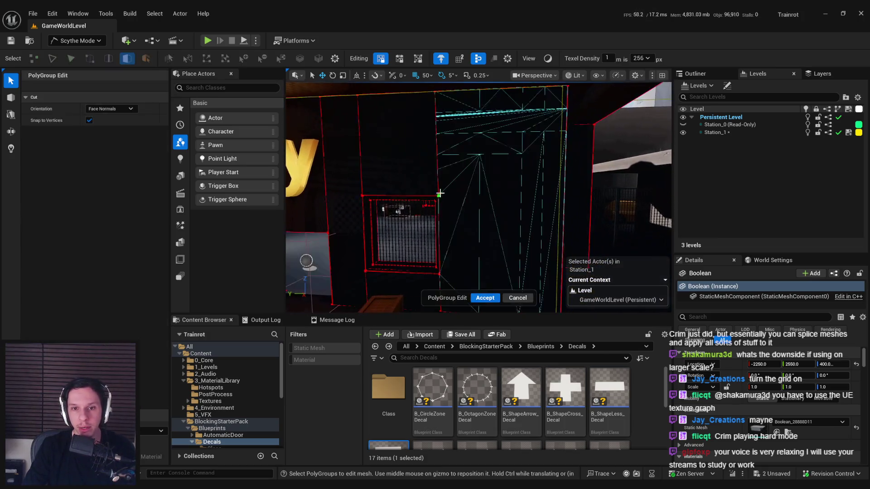
{"action": "left_click", "coordinate": [561, 198]}
{"action": "scroll", "coordinate": [489, 226], "scroll_direction": "down", "scroll_amount": 5}
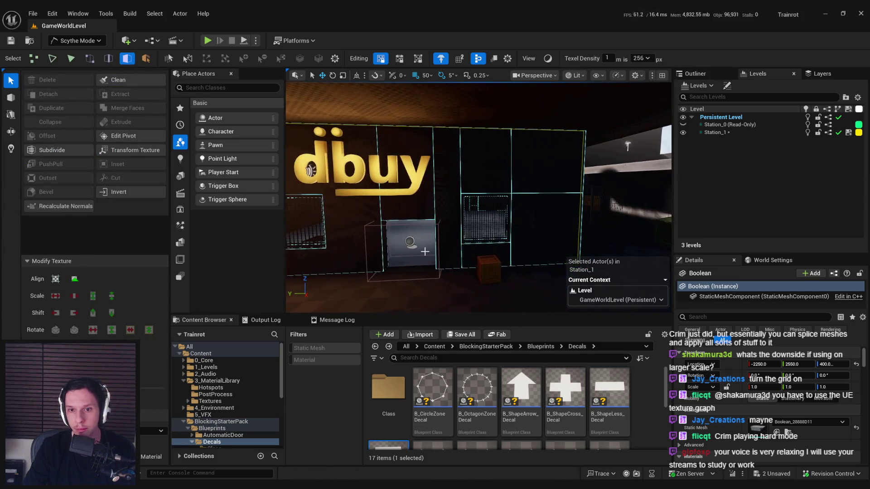
{"action": "scroll", "coordinate": [424, 251], "scroll_direction": "up", "scroll_amount": 5}
- Cut the wall face directly under the sign into a new PolyGroup
{"action": "left_click", "coordinate": [481, 239]}
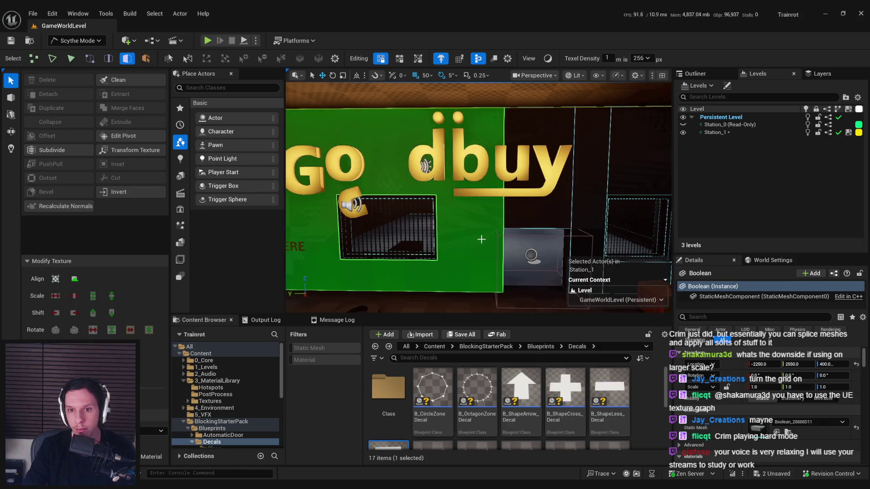
{"action": "scroll", "coordinate": [481, 239], "scroll_direction": "down", "scroll_amount": 2}
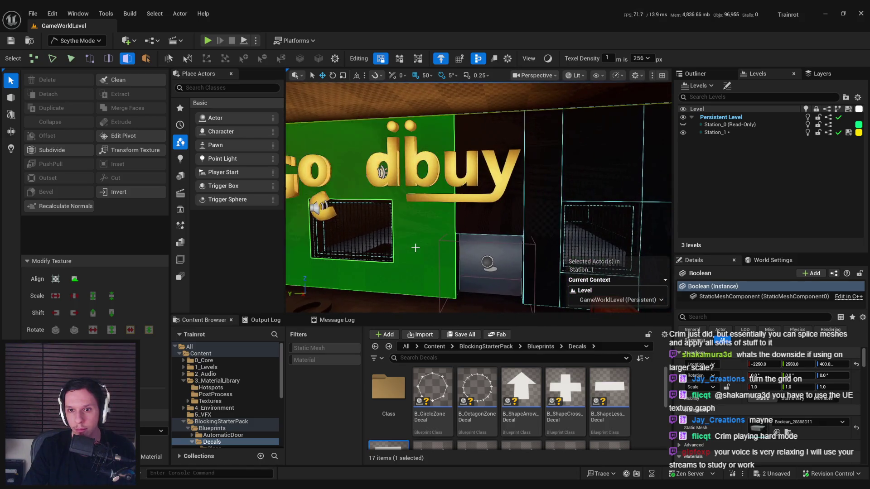
{"action": "scroll", "coordinate": [421, 248], "scroll_direction": "up", "scroll_amount": 3}
{"action": "scroll", "coordinate": [422, 248], "scroll_direction": "down", "scroll_amount": 2}
{"action": "key", "text": "c"}
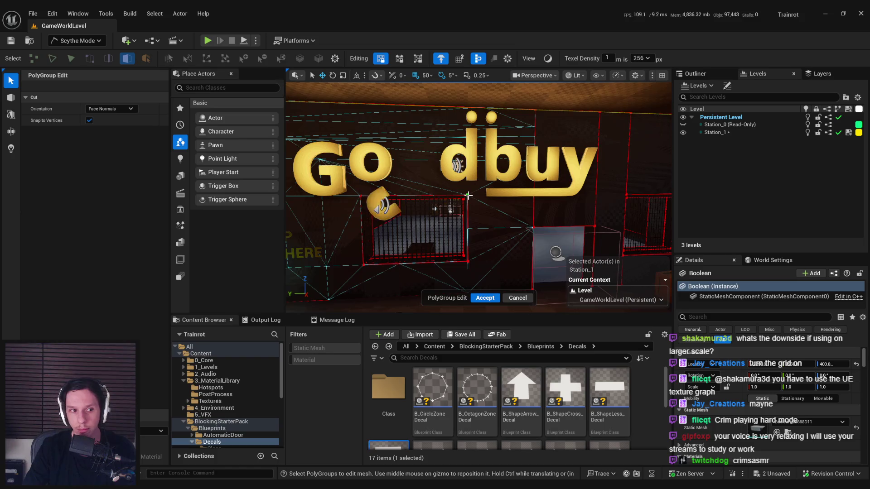
{"action": "scroll", "coordinate": [453, 158], "scroll_direction": "up", "scroll_amount": 3}
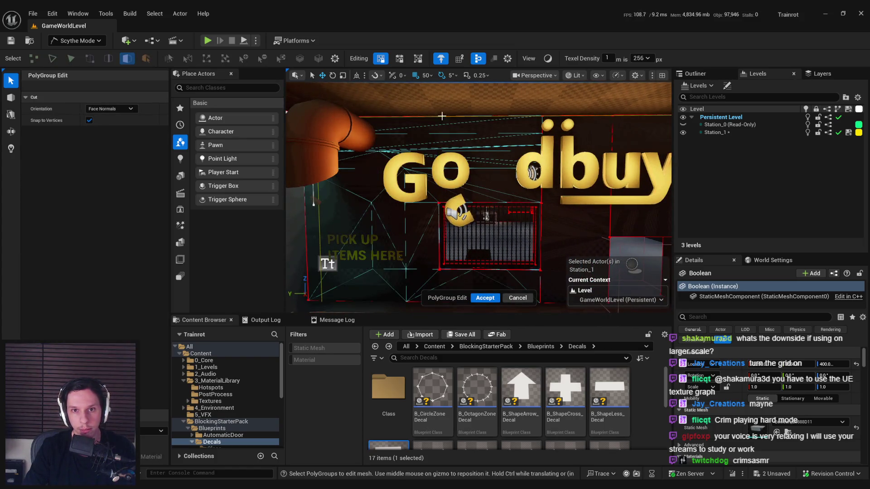
{"action": "key", "text": "Escape"}
- Select the newly cut face and begin a cut beside the pipe
{"action": "left_click", "coordinate": [344, 194]}
{"action": "scroll", "coordinate": [317, 190], "scroll_direction": "up", "scroll_amount": 1}
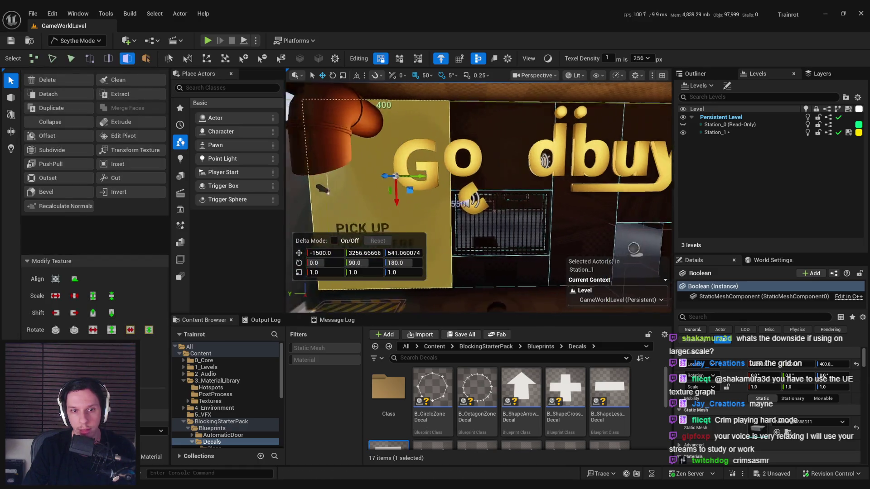
{"action": "key", "text": "c"}
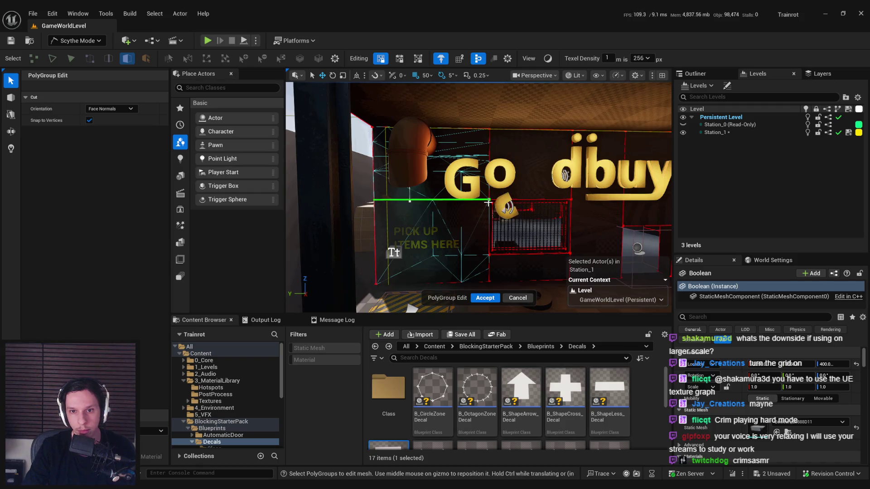
- Commit the cut along the wall and add another cut on the outer wall
{"action": "left_click", "coordinate": [378, 200]}
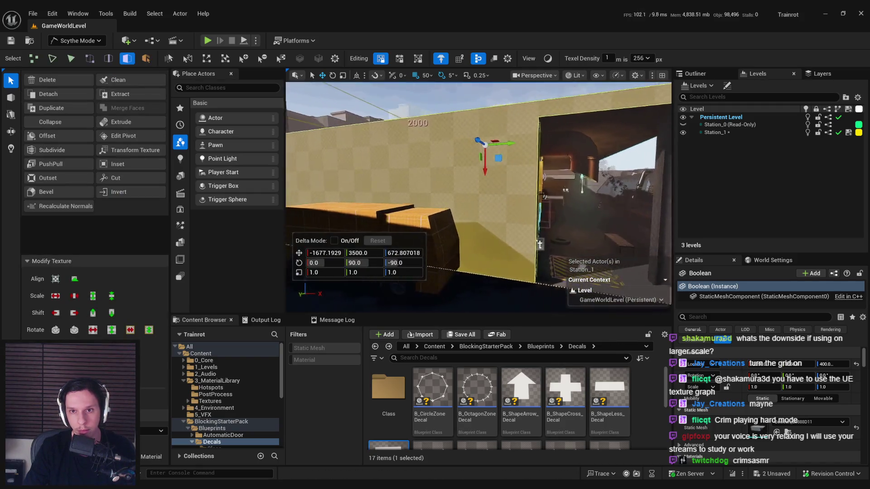
{"action": "key", "text": "c"}
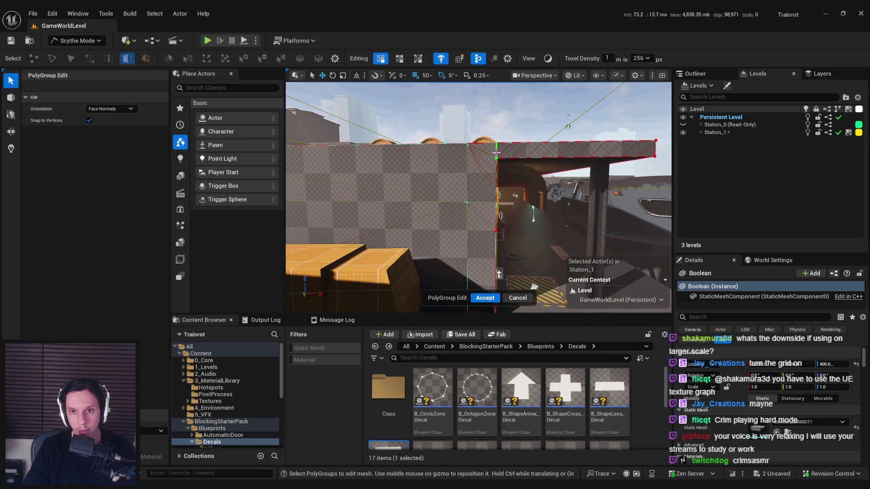
{"action": "left_click", "coordinate": [496, 154]}
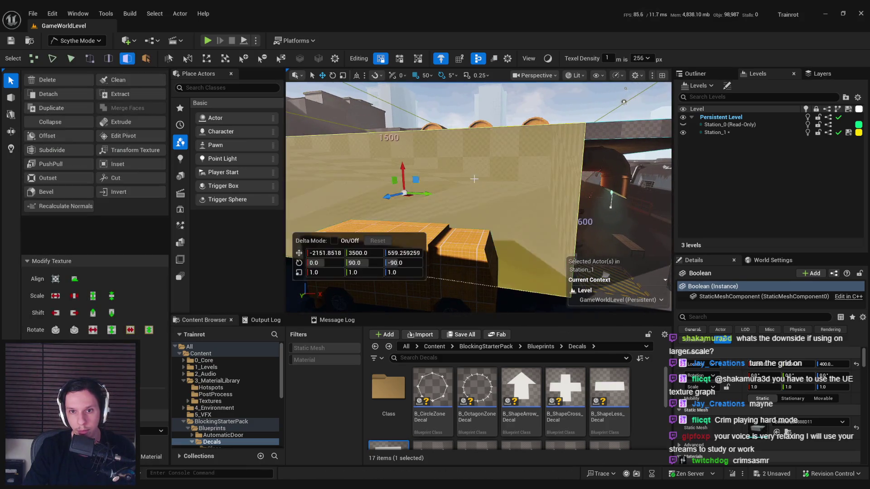
{"action": "key", "text": "c"}
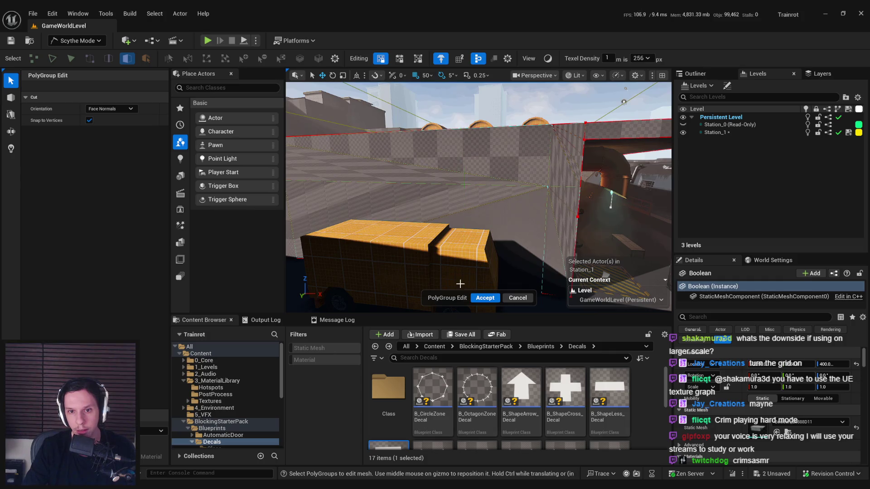
- Split the wall behind the orange block with a vertical cut
{"action": "mouse_move", "coordinate": [463, 281]}
{"action": "left_mouse_down"}
{"action": "mouse_move", "coordinate": [470, 192]}
{"action": "mouse_move", "coordinate": [591, 130]}
{"action": "left_mouse_up"}
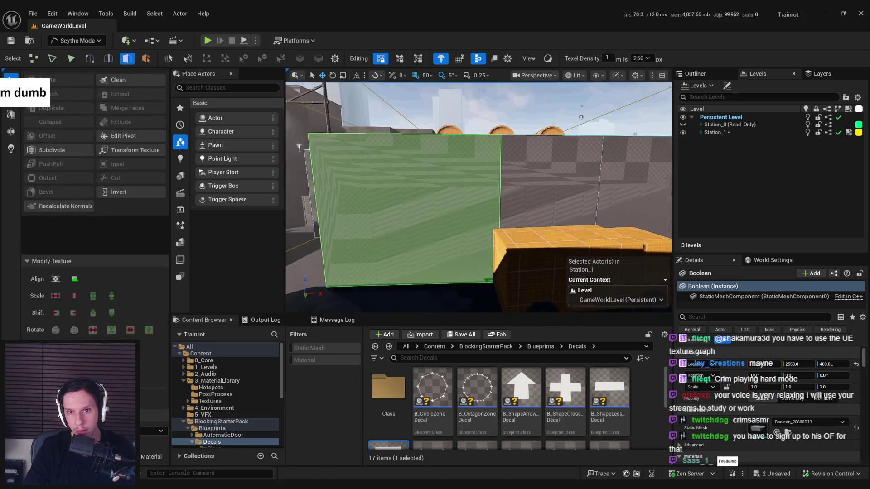
{"action": "left_click", "coordinate": [474, 273]}
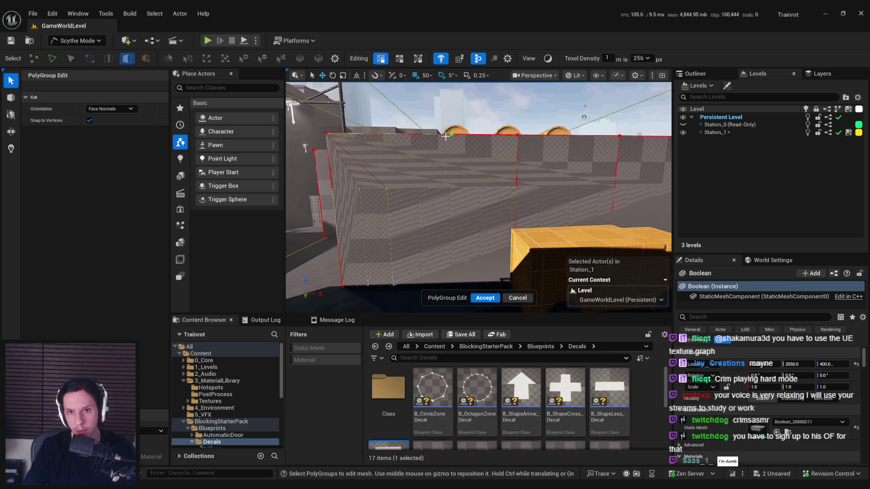
{"action": "left_click", "coordinate": [424, 286]}
{"action": "left_click", "coordinate": [406, 204]}
- Click through the new wall sections, then switch the viewport to unlit shading
{"action": "left_click", "coordinate": [473, 206], "text": "shift"}
{"action": "left_click_drag", "start_coordinate": [473, 206], "coordinate": [355, 297]}
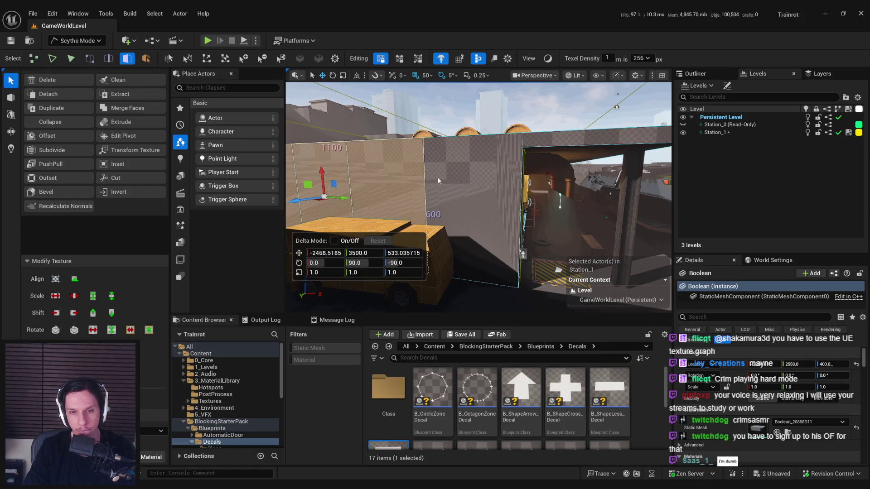
{"action": "left_click", "coordinate": [462, 193]}
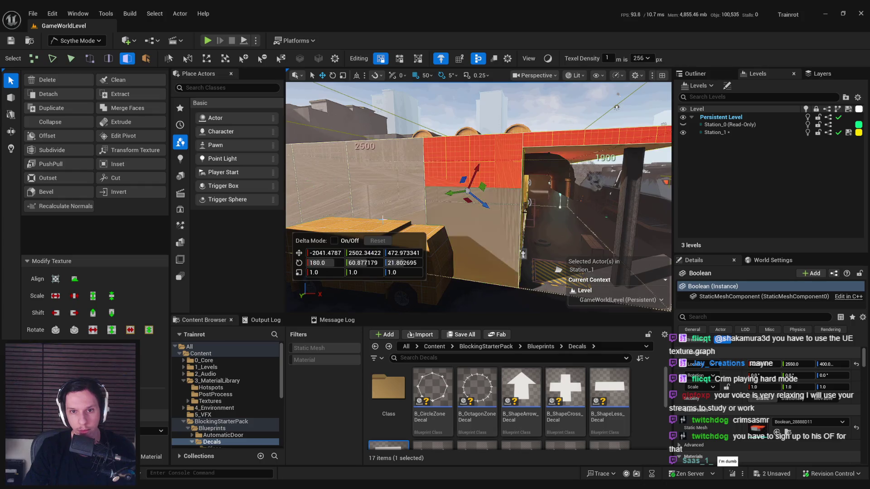
{"action": "left_click", "coordinate": [435, 186]}
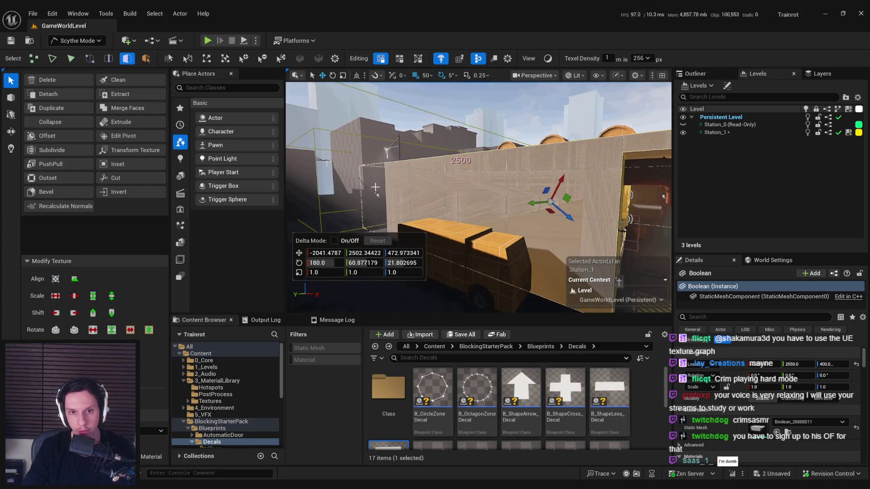
{"action": "left_click", "coordinate": [453, 200]}
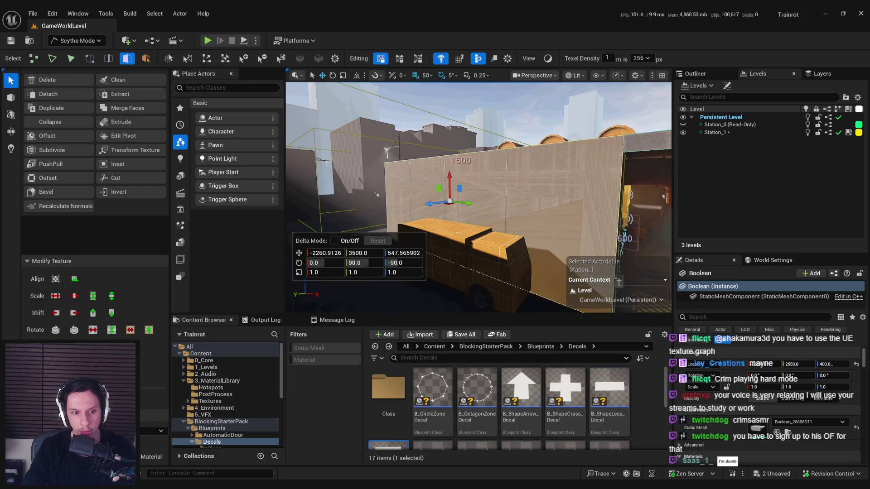
{"action": "left_click", "coordinate": [485, 253]}
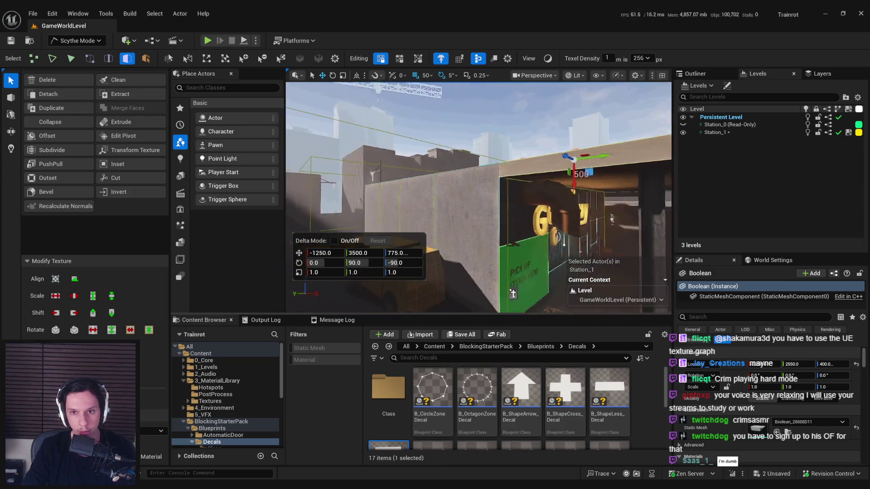
{"action": "key", "text": "alt+3"}
{"action": "left_click", "coordinate": [514, 136]}
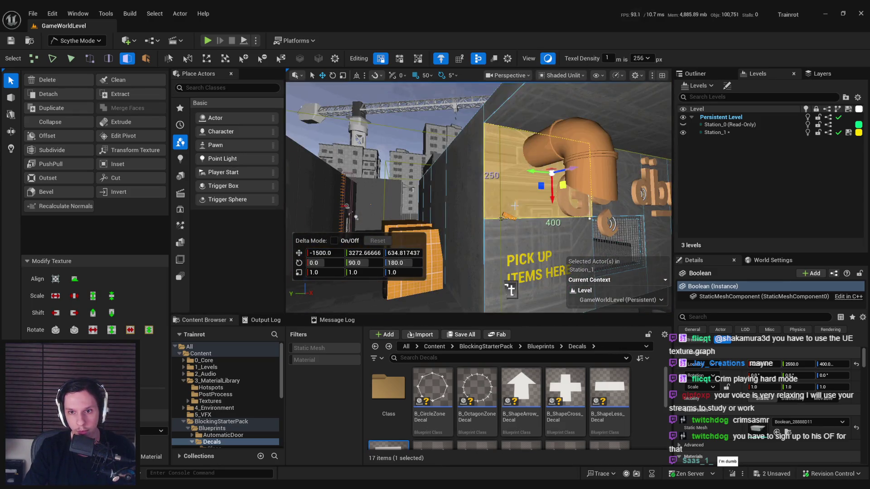
- Frame and select the wall and ceiling faces around the Go dbuy sign
{"action": "key", "text": "f"}
{"action": "left_click", "coordinate": [630, 136]}
{"action": "key", "text": "f"}
{"action": "left_click", "coordinate": [503, 205]}
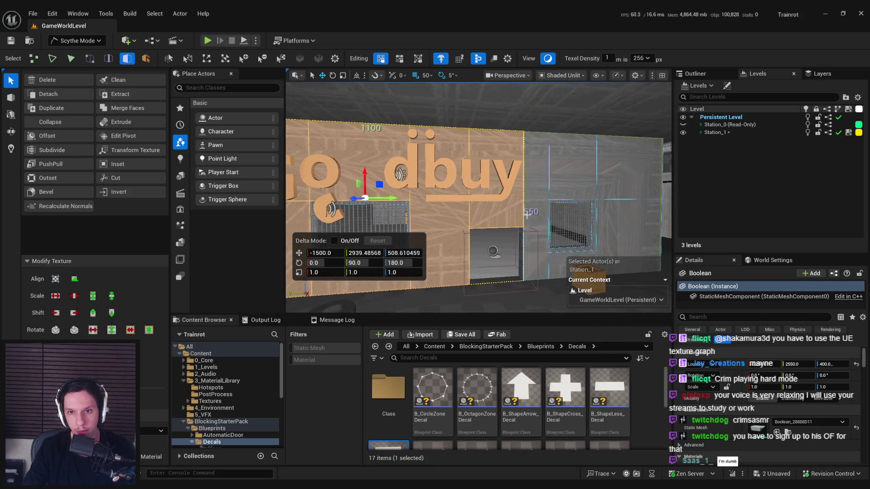
{"action": "left_click", "coordinate": [575, 259]}
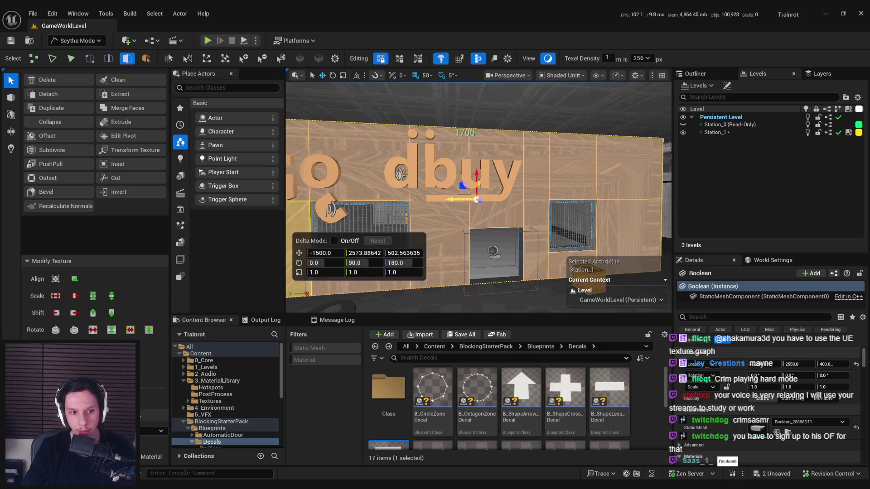
{"action": "key", "text": "s"}
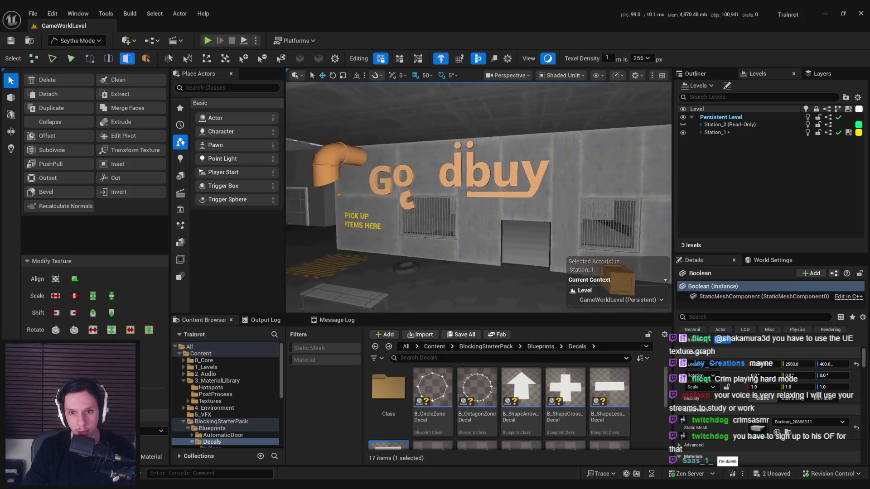
{"action": "left_click", "coordinate": [510, 239]}
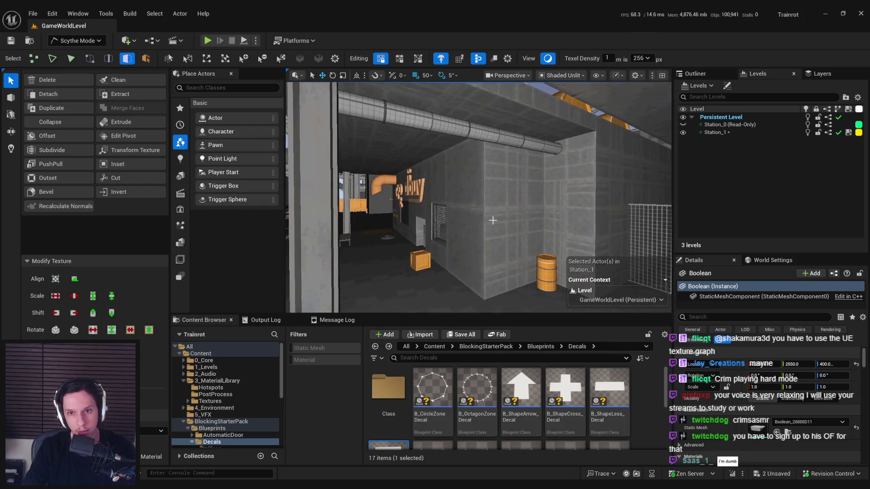
{"action": "left_click", "coordinate": [572, 213], "text": "shift"}
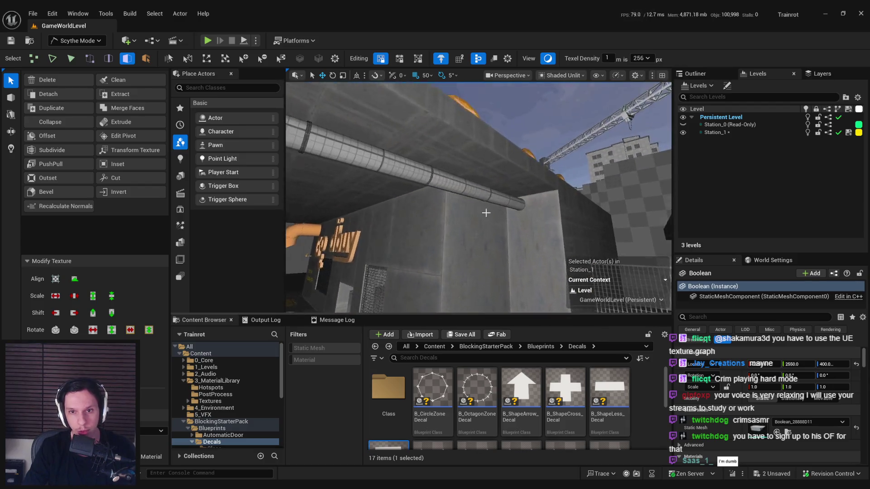
{"action": "left_click", "coordinate": [474, 179]}
{"action": "mouse_move", "coordinate": [474, 179]}
{"action": "left_mouse_down"}
{"action": "mouse_move", "coordinate": [455, 212]}
{"action": "mouse_move", "coordinate": [495, 248]}
{"action": "mouse_move", "coordinate": [491, 208]}
{"action": "left_mouse_up"}
- Cut a new PolyGroup edge across the floor by the Go dbuy lettering
{"action": "key", "text": "c"}
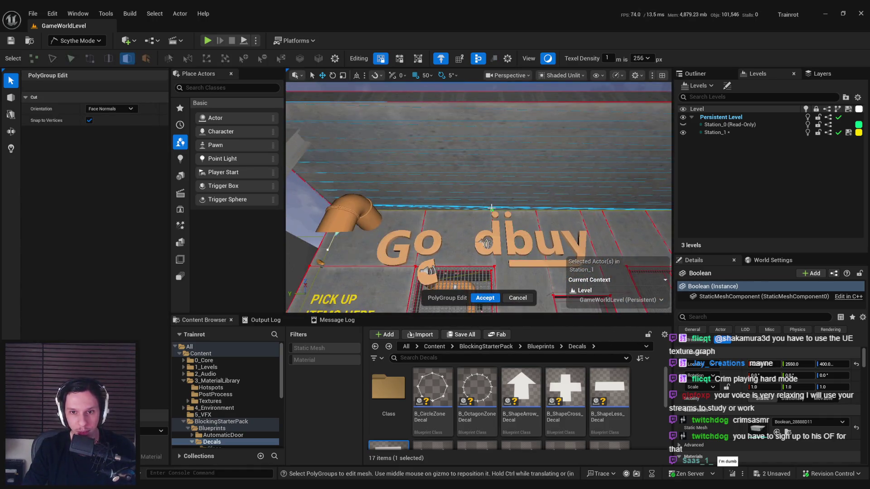
{"action": "left_click", "coordinate": [495, 104]}
{"action": "left_click_drag", "start_coordinate": [494, 104], "coordinate": [520, 205]}
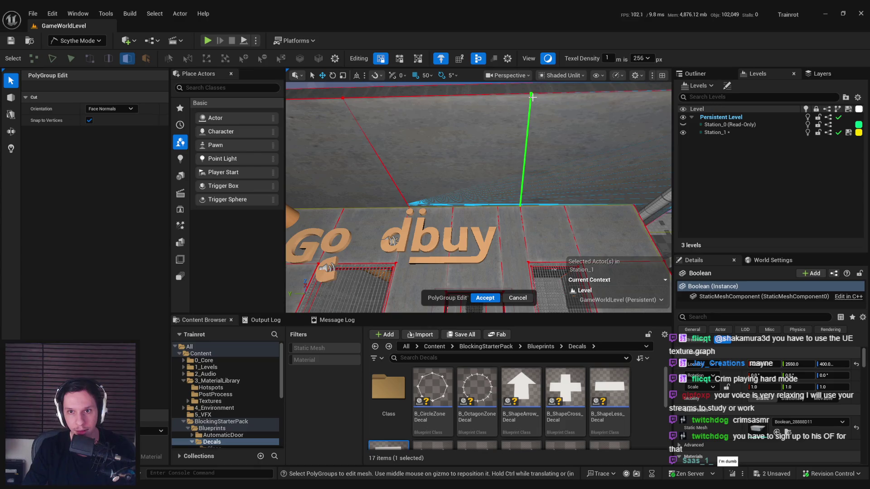
{"action": "left_click", "coordinate": [532, 97]}
{"action": "mouse_move", "coordinate": [532, 97]}
{"action": "left_mouse_down"}
{"action": "mouse_move", "coordinate": [357, 308]}
{"action": "mouse_move", "coordinate": [524, 186]}
{"action": "left_mouse_up"}
- Cut an edge along the ceiling, check its faces, then view the roof slab and tanks
{"action": "key", "text": "c"}
{"action": "left_click", "coordinate": [522, 187]}
{"action": "left_click", "coordinate": [573, 183]}
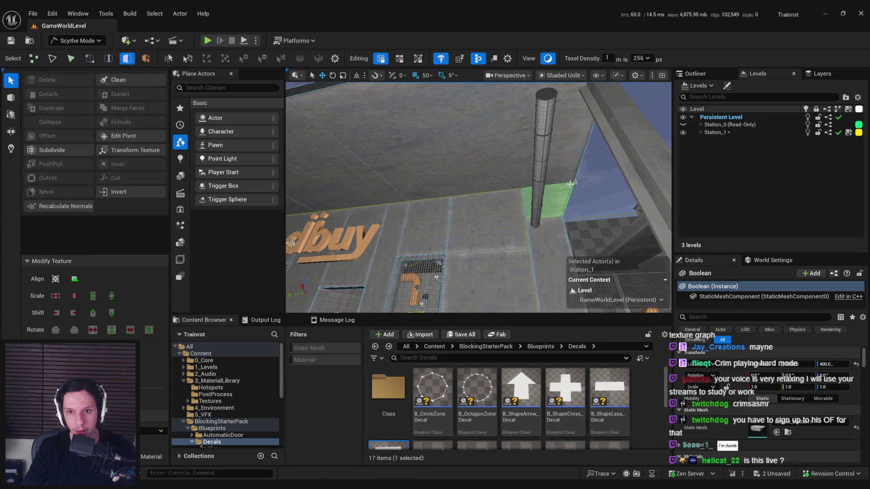
{"action": "left_click", "coordinate": [517, 183]}
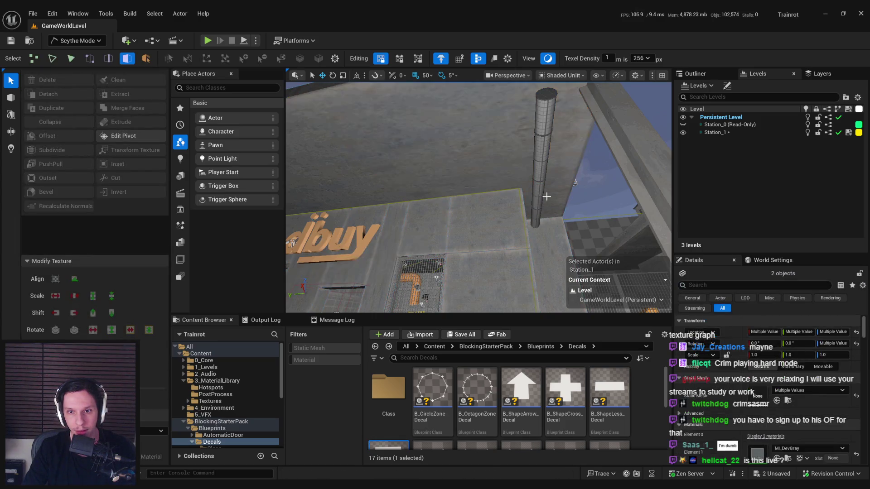
{"action": "left_click", "coordinate": [480, 171], "text": "shift"}
{"action": "mouse_move", "coordinate": [480, 172]}
{"action": "left_mouse_down"}
{"action": "mouse_move", "coordinate": [332, 310]}
{"action": "mouse_move", "coordinate": [309, 303]}
{"action": "mouse_move", "coordinate": [476, 181]}
{"action": "left_mouse_up"}
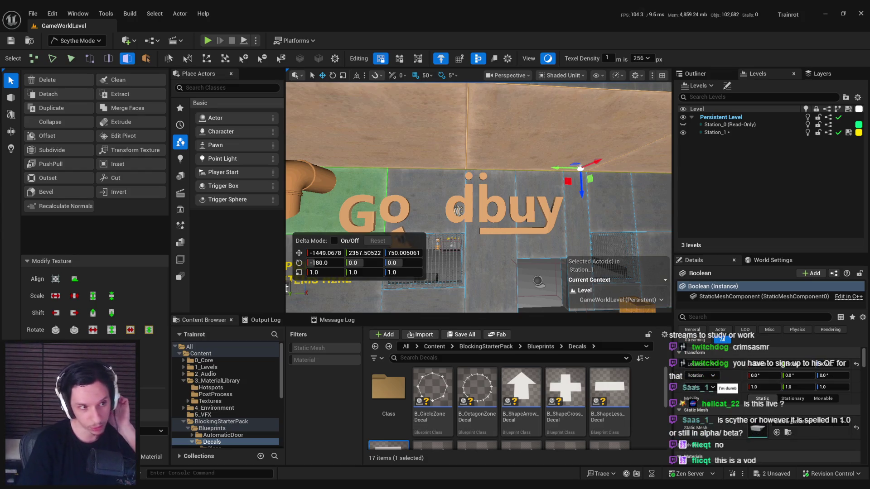
{"action": "mouse_move", "coordinate": [376, 180]}
{"action": "left_mouse_down"}
{"action": "mouse_move", "coordinate": [387, 158]}
{"action": "mouse_move", "coordinate": [658, 230]}
{"action": "mouse_move", "coordinate": [664, 281]}
{"action": "left_mouse_up"}
{"action": "mouse_move", "coordinate": [665, 139]}
{"action": "left_mouse_down"}
{"action": "mouse_move", "coordinate": [643, 129]}
{"action": "mouse_move", "coordinate": [432, 163]}
{"action": "left_mouse_up"}
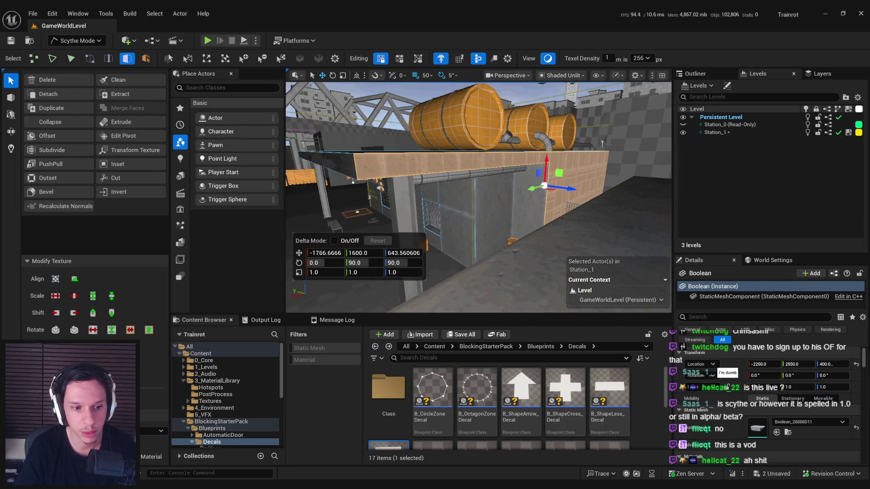
- Add vertical PolyGroup cuts across the wall, including one under the barrels
{"action": "left_click", "coordinate": [116, 178]}
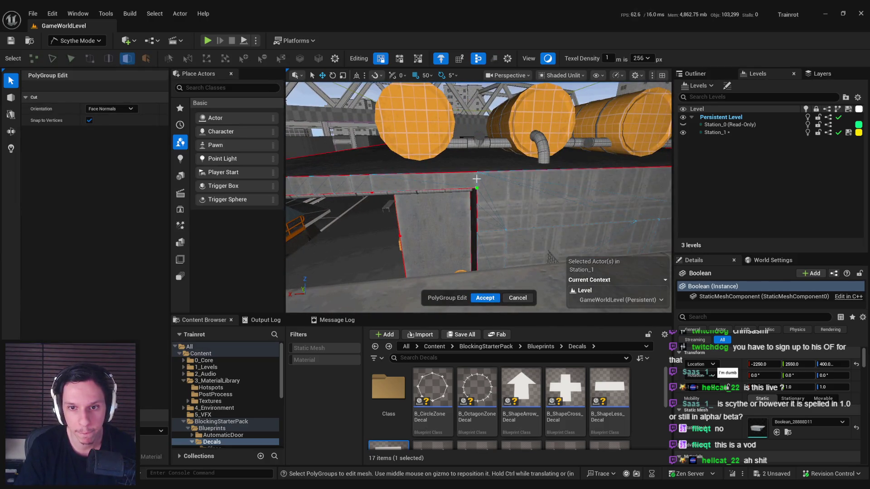
{"action": "left_click", "coordinate": [475, 183]}
{"action": "left_click_drag", "start_coordinate": [475, 183], "coordinate": [512, 205]}
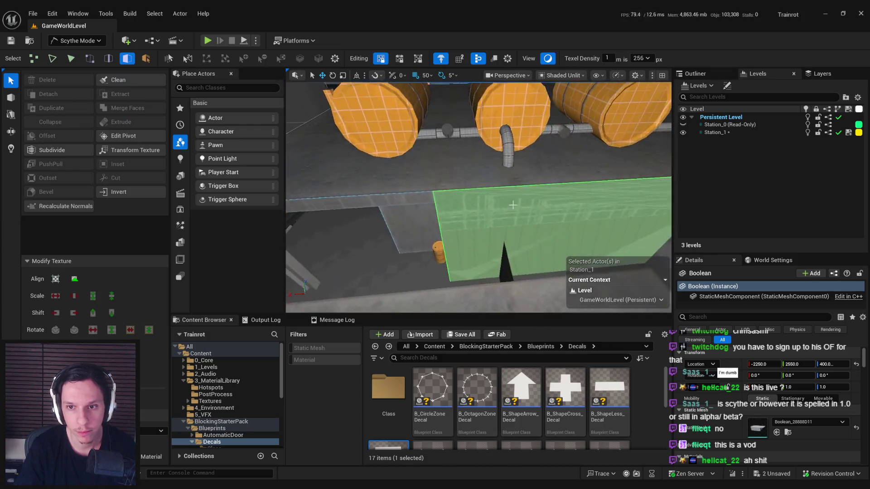
{"action": "left_click", "coordinate": [115, 177]}
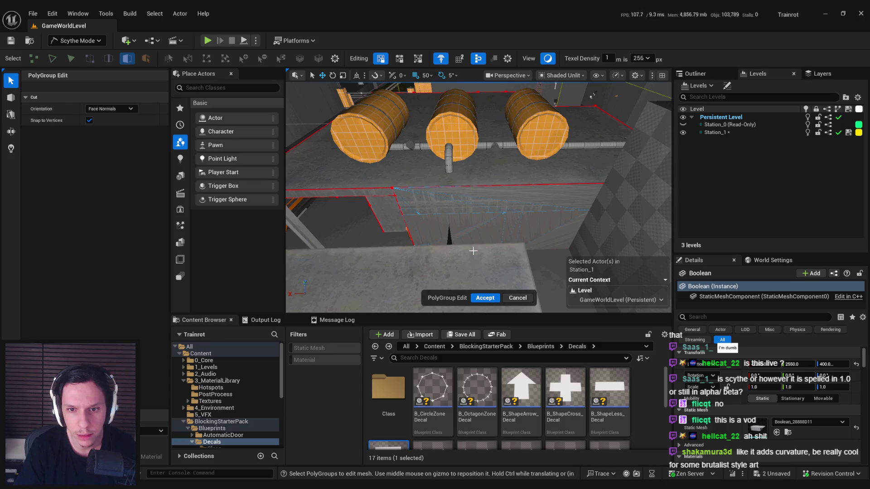
{"action": "scroll", "coordinate": [473, 250], "scroll_direction": "up", "scroll_amount": 3}
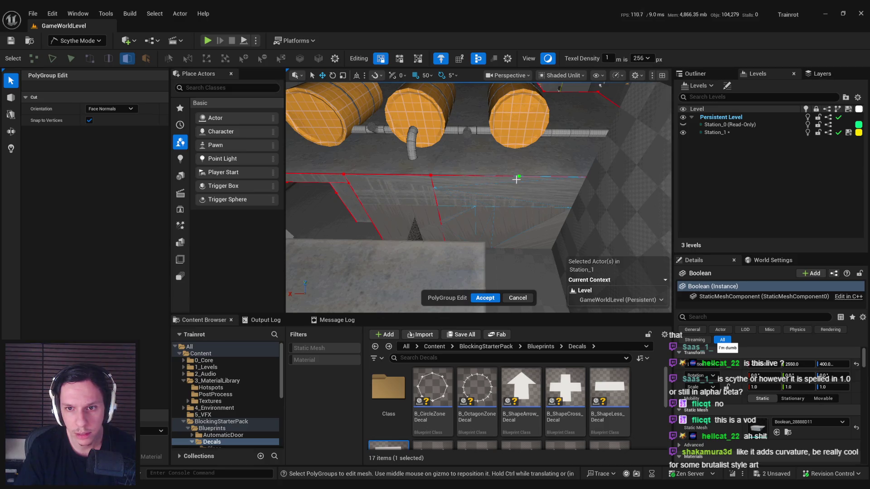
{"action": "left_click", "coordinate": [515, 247]}
- Select the newly cut face, its neighbour, and faces on the other wall and pipe wall
{"action": "left_click", "coordinate": [521, 235]}
{"action": "key", "text": "f"}
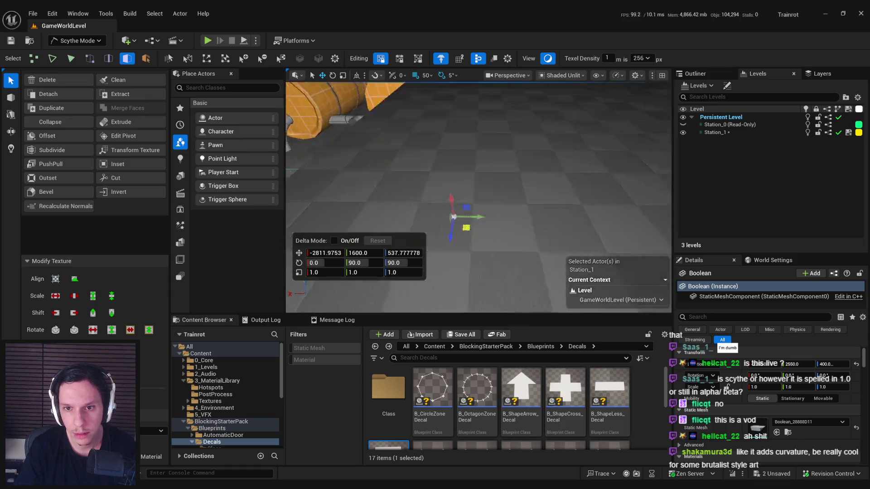
{"action": "left_click", "coordinate": [561, 204], "text": "shift"}
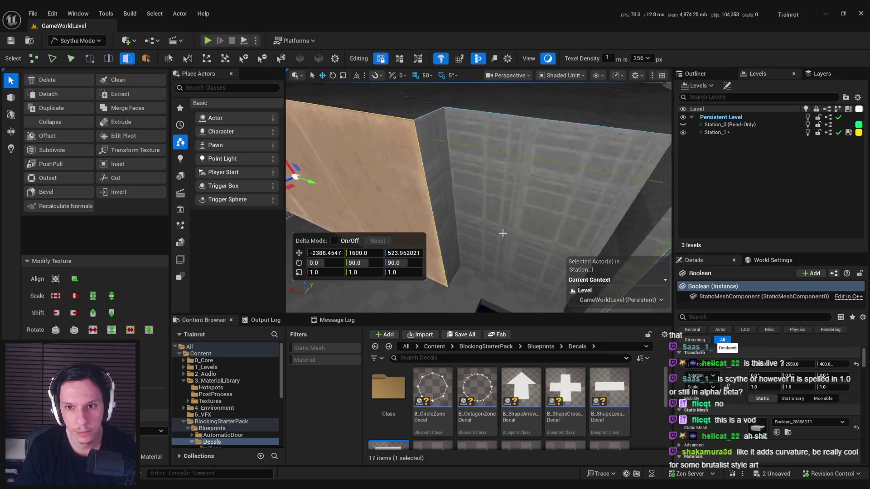
{"action": "left_click", "coordinate": [423, 213]}
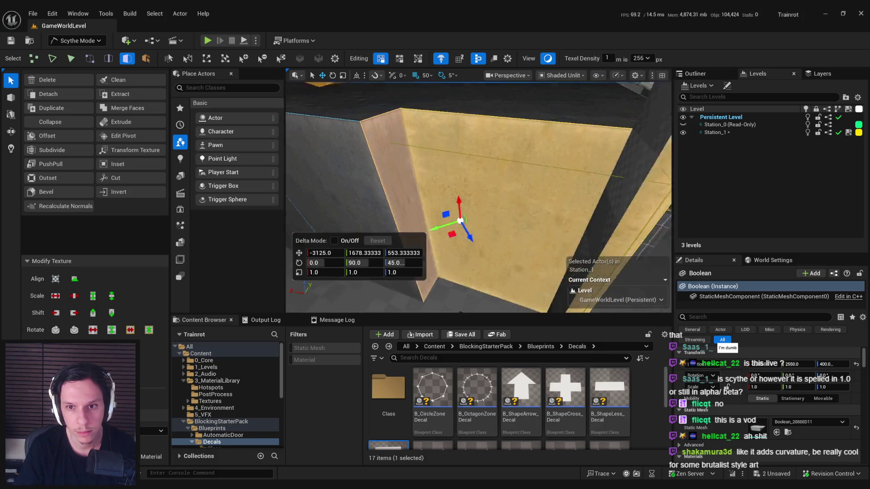
{"action": "left_click", "coordinate": [449, 202]}
- Cut the pipe wall vertically from its top edge down to its bottom edge
{"action": "key", "text": "c"}
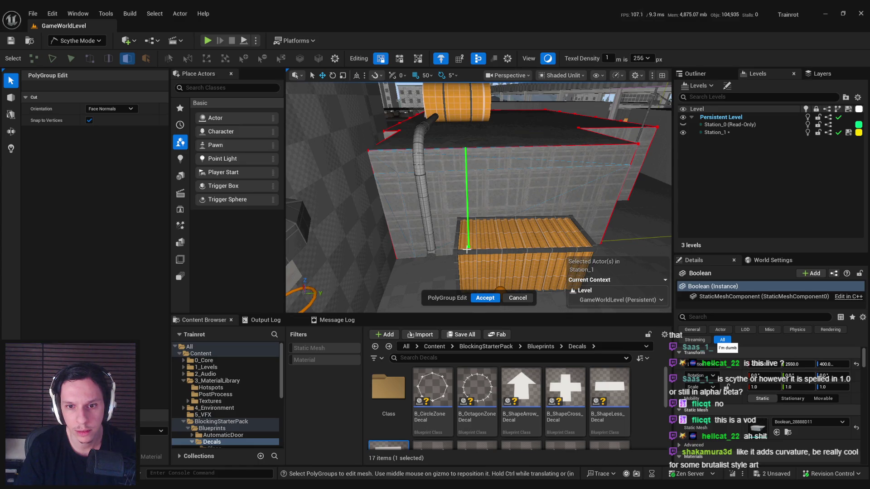
{"action": "key", "text": "Escape"}
{"action": "key", "text": "c"}
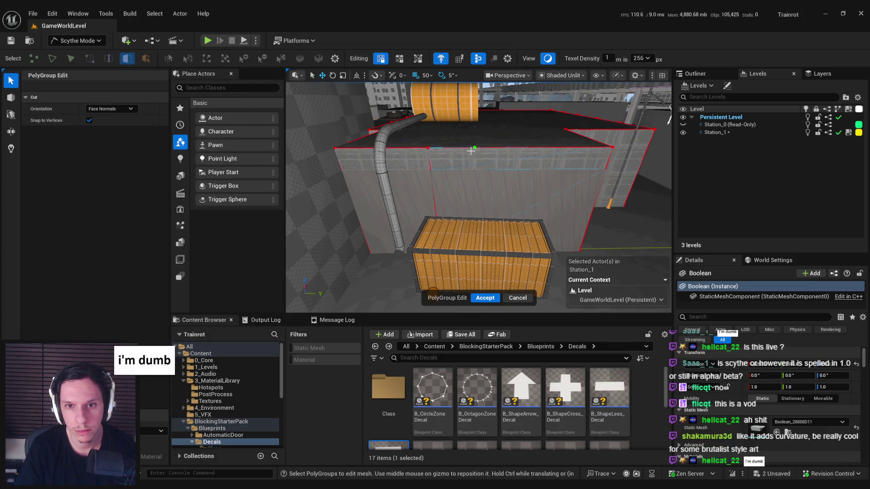
{"action": "left_click", "coordinate": [520, 147]}
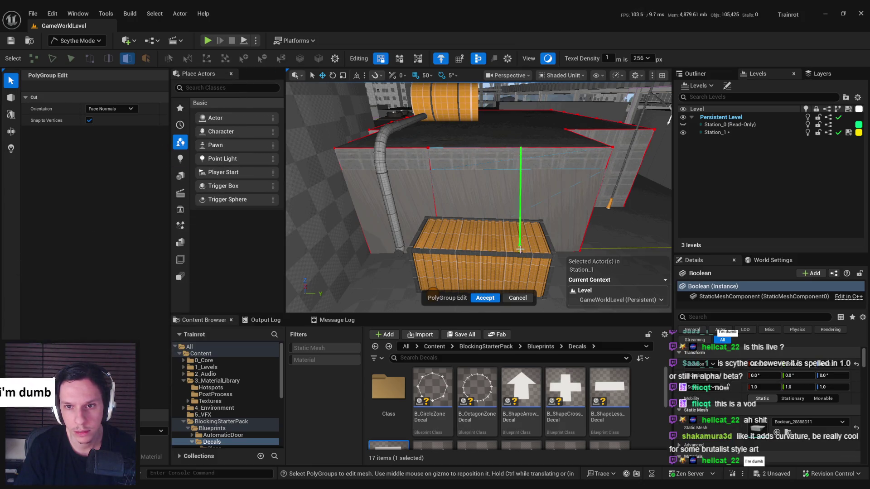
{"action": "left_click", "coordinate": [519, 251]}
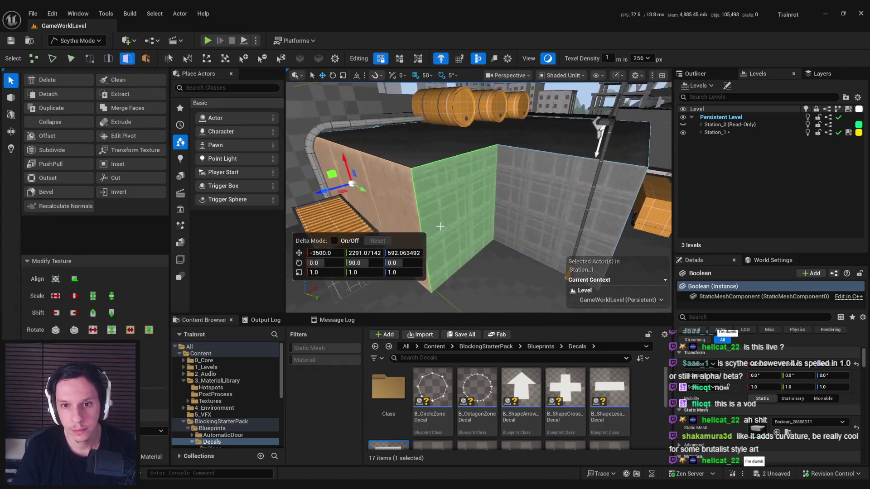
- Split the corner wall face with a vertical cut and select both halves
{"action": "left_click", "coordinate": [507, 210]}
{"action": "left_click", "coordinate": [507, 210], "text": "shift"}
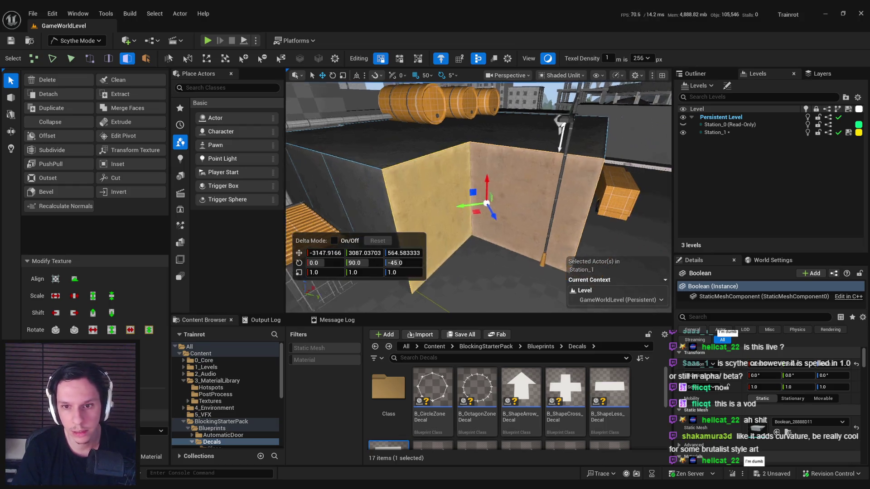
{"action": "left_click", "coordinate": [115, 177]}
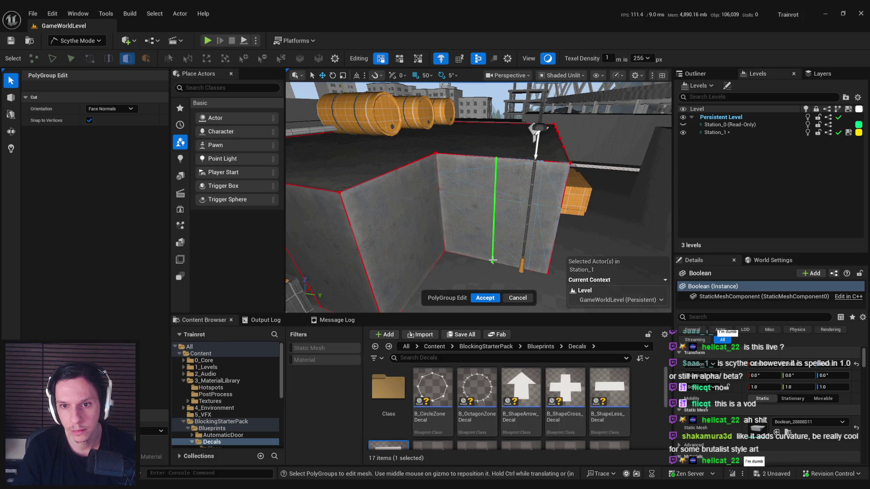
{"action": "left_click", "coordinate": [492, 261]}
{"action": "left_click", "coordinate": [467, 213]}
{"action": "left_click", "coordinate": [535, 213], "text": "shift"}
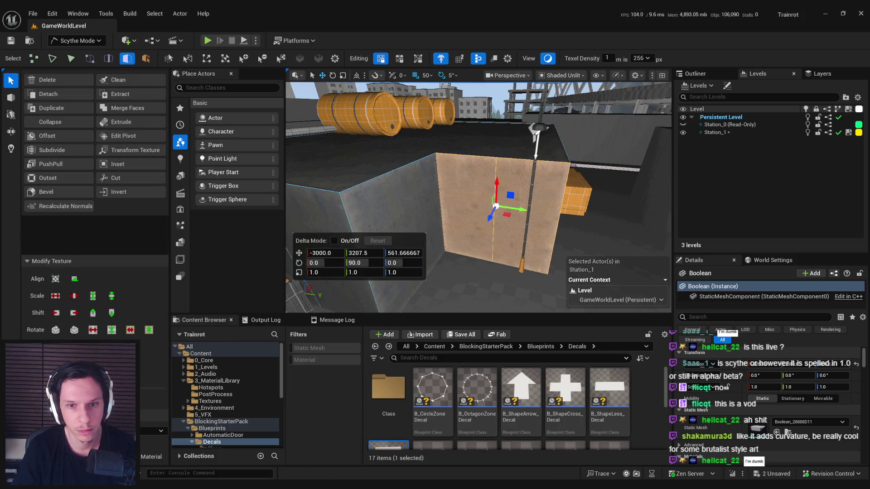
{"action": "mouse_move", "coordinate": [589, 222]}
{"action": "left_mouse_down"}
{"action": "mouse_move", "coordinate": [503, 220]}
{"action": "mouse_move", "coordinate": [514, 224]}
{"action": "left_mouse_up"}
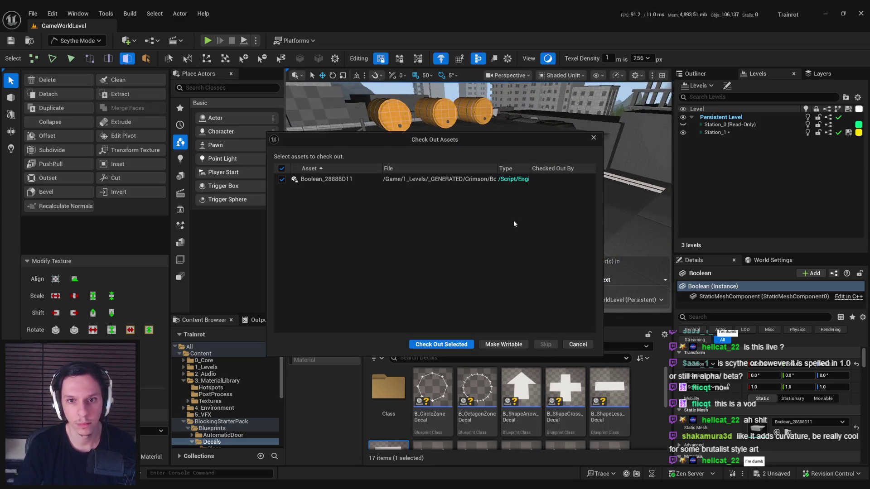
- Check out the Boolean_28888D11 mesh and accept a new cut across the wall beside the van
{"action": "left_click", "coordinate": [441, 344]}
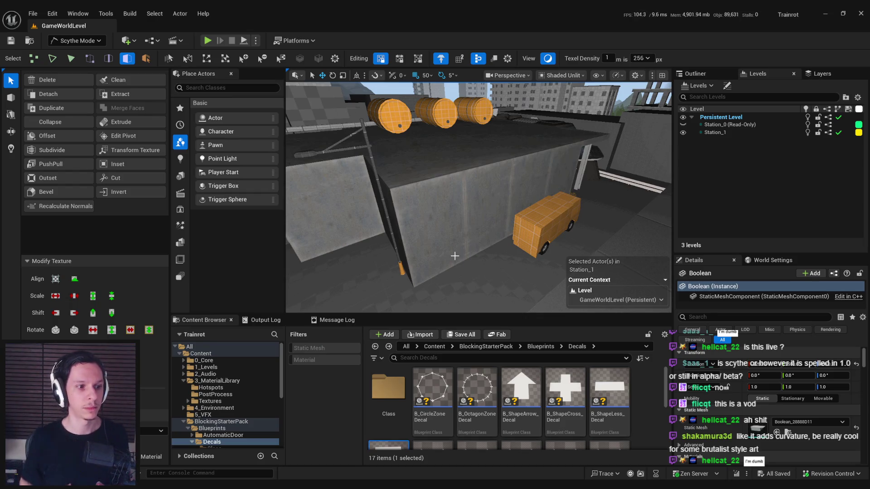
{"action": "mouse_move", "coordinate": [454, 256]}
{"action": "left_mouse_down"}
{"action": "mouse_move", "coordinate": [468, 259]}
{"action": "mouse_move", "coordinate": [443, 243]}
{"action": "left_mouse_up"}
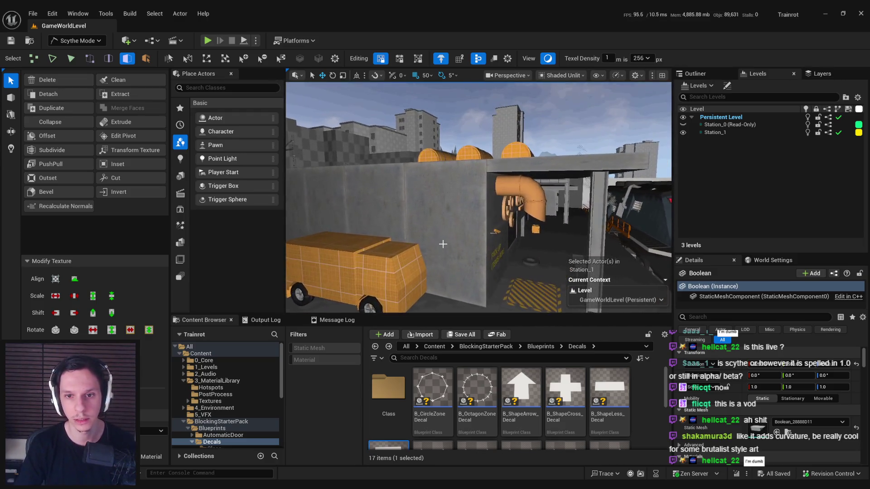
{"action": "left_click", "coordinate": [453, 174]}
{"action": "left_click_drag", "start_coordinate": [448, 176], "coordinate": [388, 179]}
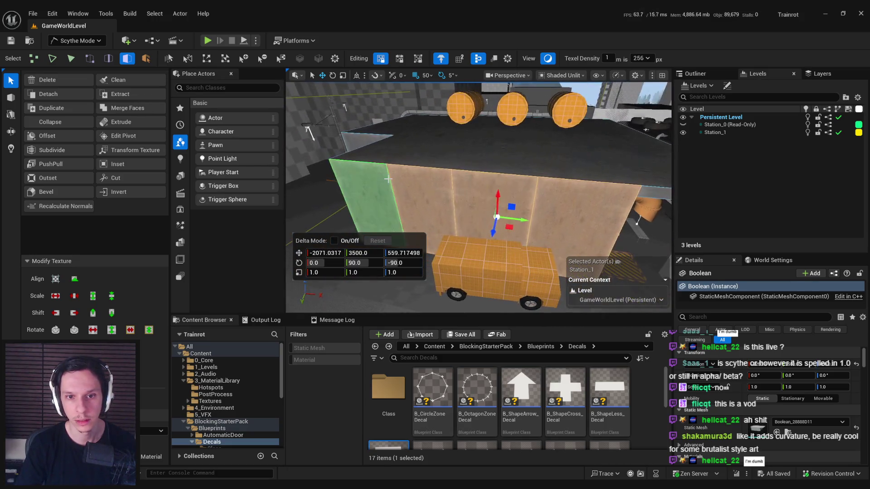
{"action": "key", "text": "c"}
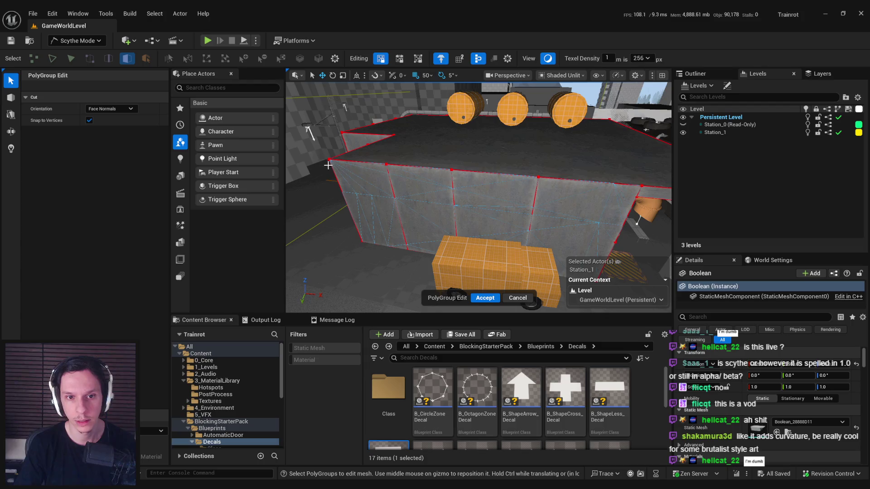
{"action": "key", "text": "Escape"}
{"action": "left_click", "coordinate": [382, 169]}
- Check the new PolyGroups by selecting the top strips, side and front faces, and the roof beam
{"action": "left_click", "coordinate": [404, 170]}
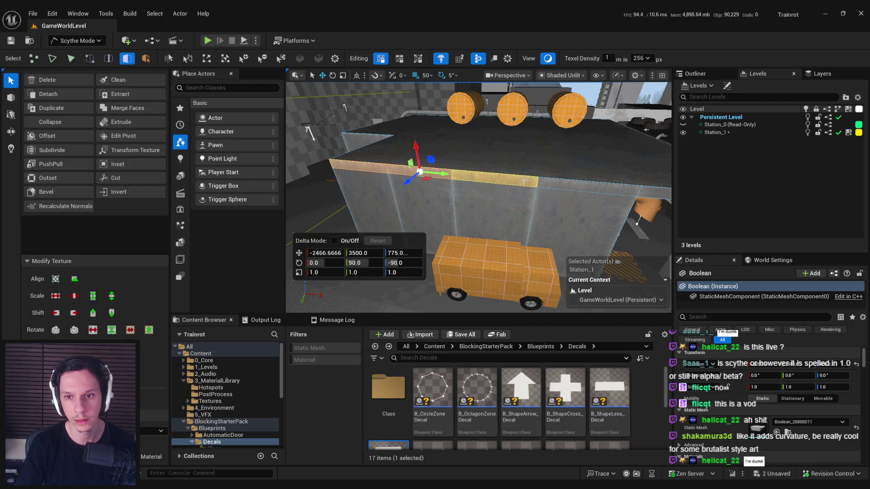
{"action": "left_click", "coordinate": [517, 184], "text": "shift"}
{"action": "left_click", "coordinate": [539, 182]}
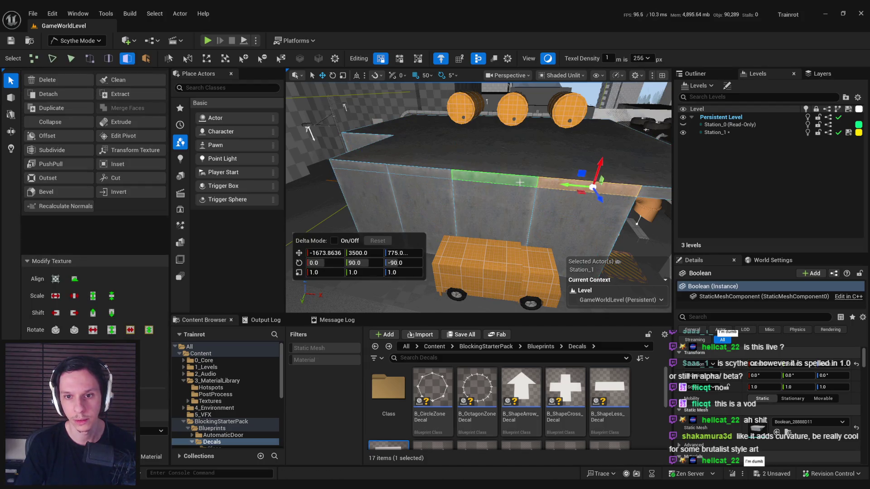
{"action": "left_click", "coordinate": [418, 173]}
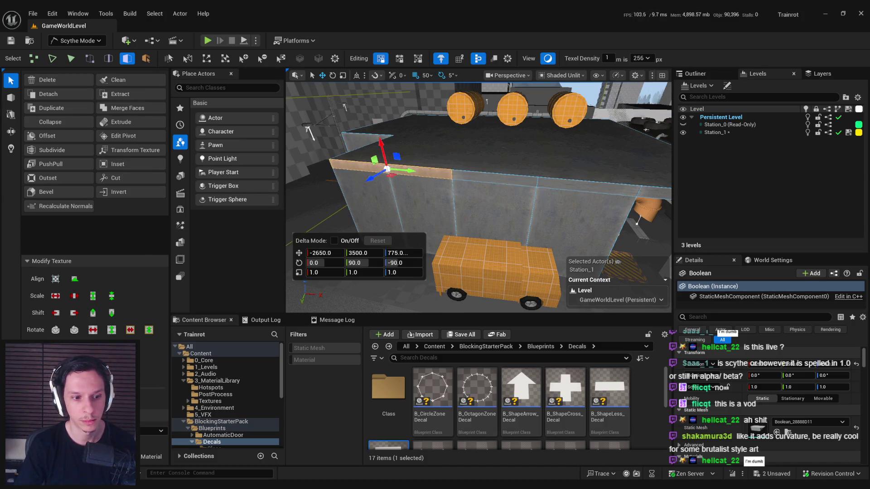
{"action": "left_click", "coordinate": [362, 208]}
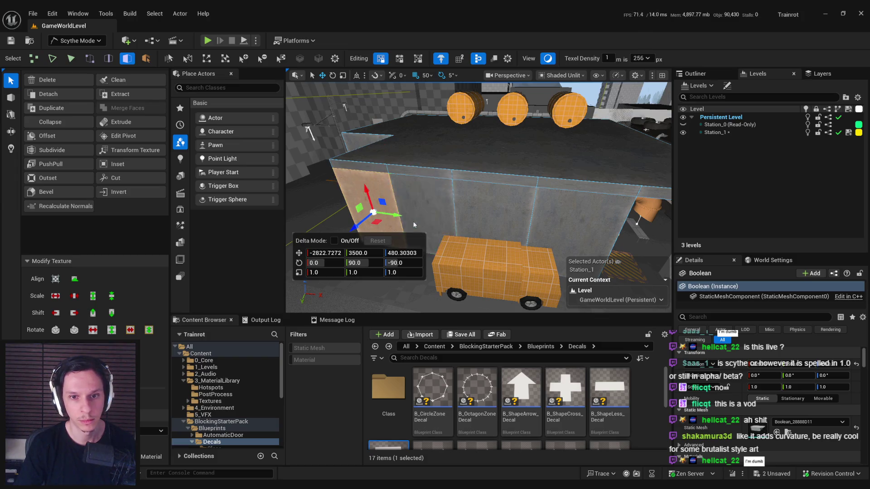
{"action": "left_click", "coordinate": [448, 213]}
{"action": "scroll", "coordinate": [478, 197], "scroll_direction": "down", "scroll_amount": 10}
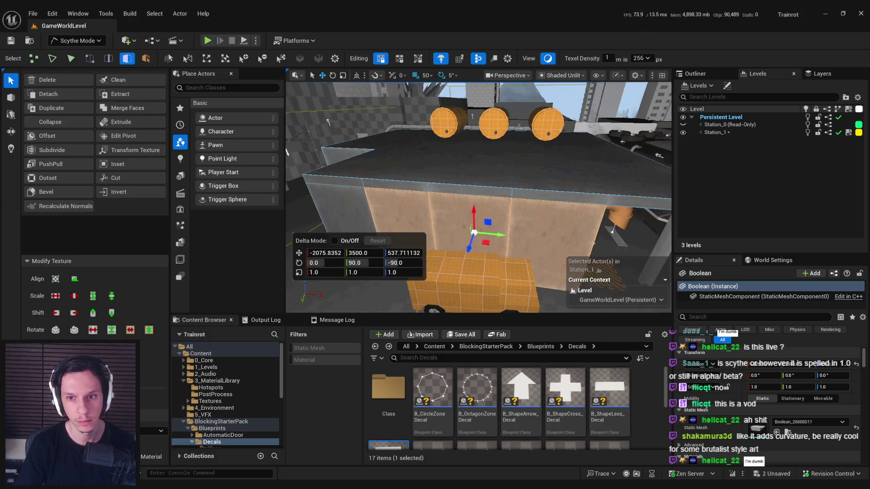
{"action": "key", "text": "Escape"}
{"action": "scroll", "coordinate": [512, 156], "scroll_direction": "up", "scroll_amount": 5}
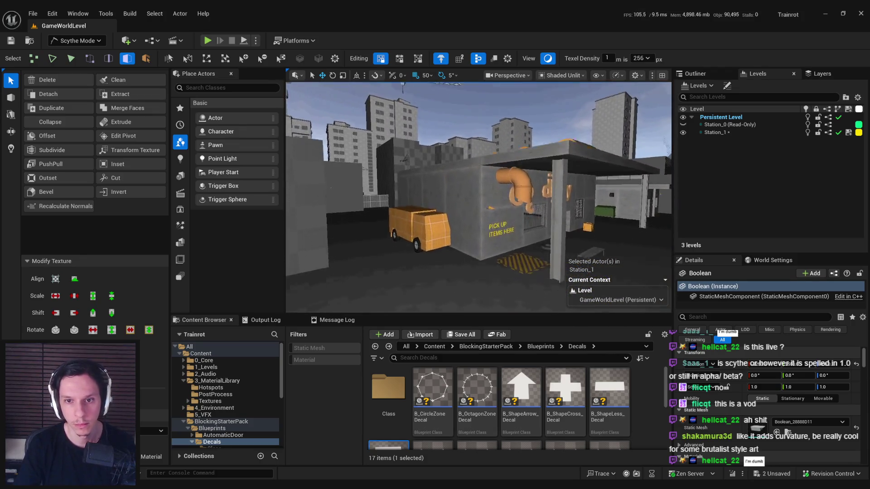
{"action": "left_click", "coordinate": [511, 155]}
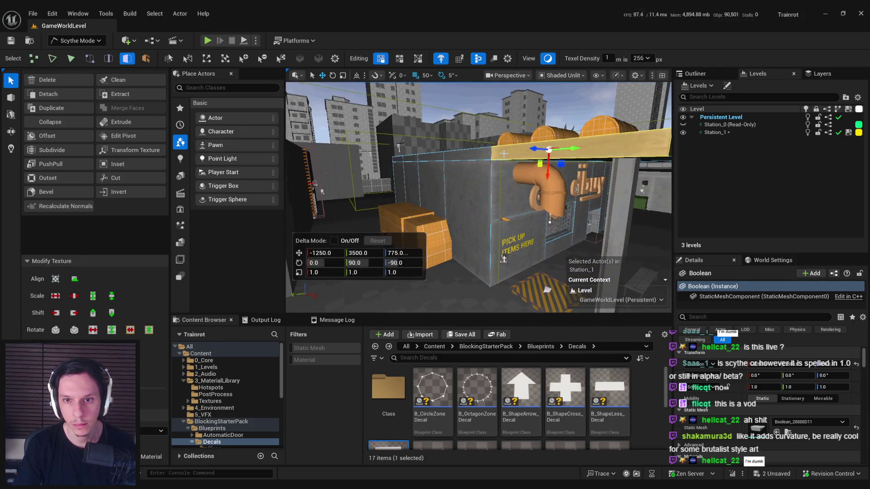
- Select and frame the wooden wall face, toggling between vertex and face selection
{"action": "left_click", "coordinate": [504, 259]}
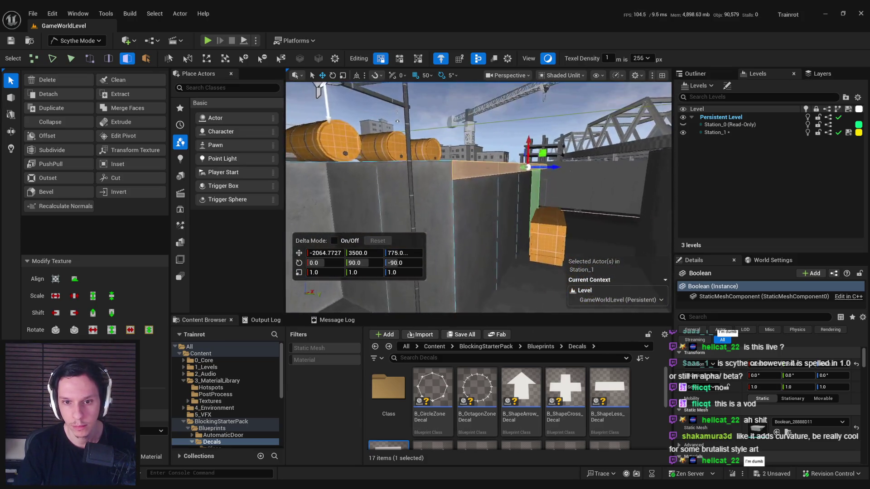
{"action": "left_click", "coordinate": [422, 210]}
{"action": "left_click", "coordinate": [557, 217]}
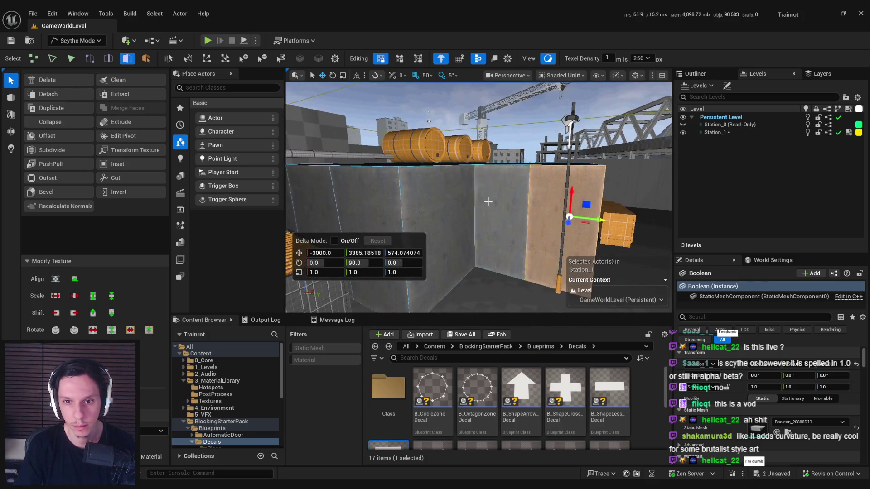
{"action": "key", "text": "f"}
{"action": "left_click_drag", "start_coordinate": [358, 205], "coordinate": [416, 181]}
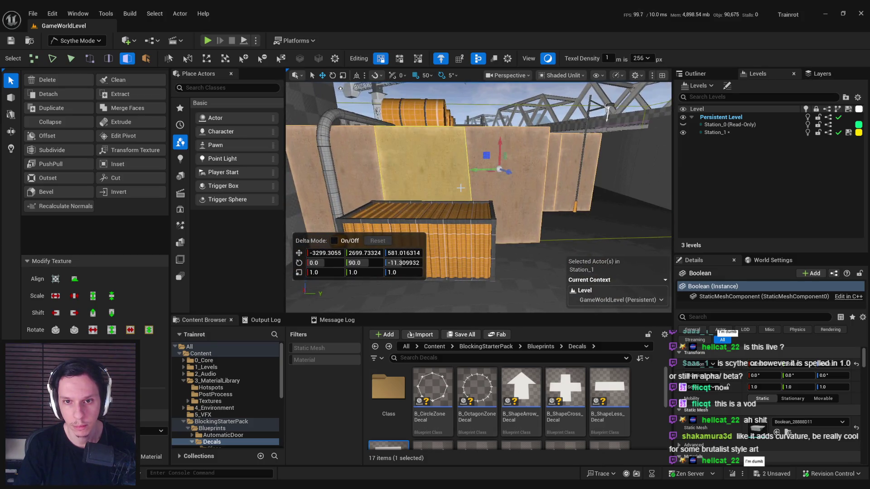
{"action": "key", "text": "1"}
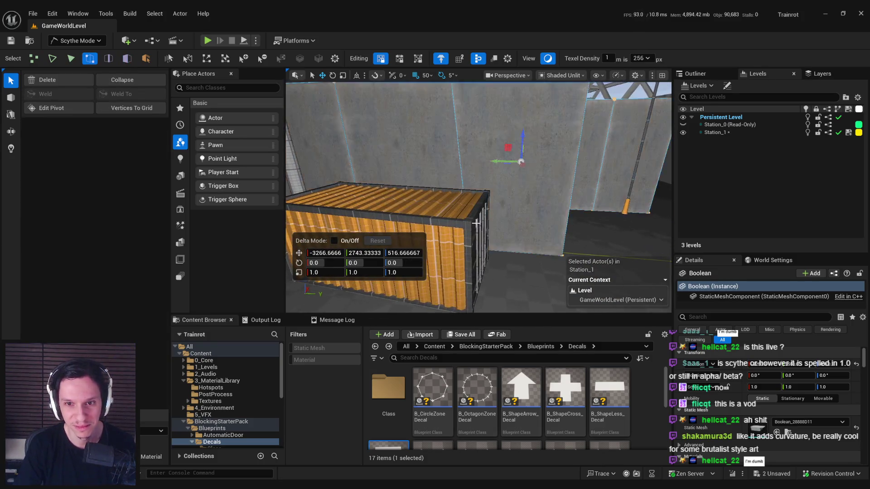
{"action": "mouse_move", "coordinate": [486, 236]}
{"action": "left_mouse_down"}
{"action": "mouse_move", "coordinate": [512, 249]}
{"action": "mouse_move", "coordinate": [471, 249]}
{"action": "mouse_move", "coordinate": [412, 204]}
{"action": "mouse_move", "coordinate": [567, 175]}
{"action": "left_mouse_up"}
{"action": "key", "text": "3"}
{"action": "left_click", "coordinate": [470, 196]}
- Cut across the right wall's top into its own strip, then select the resulting faces
{"action": "key", "text": "c"}
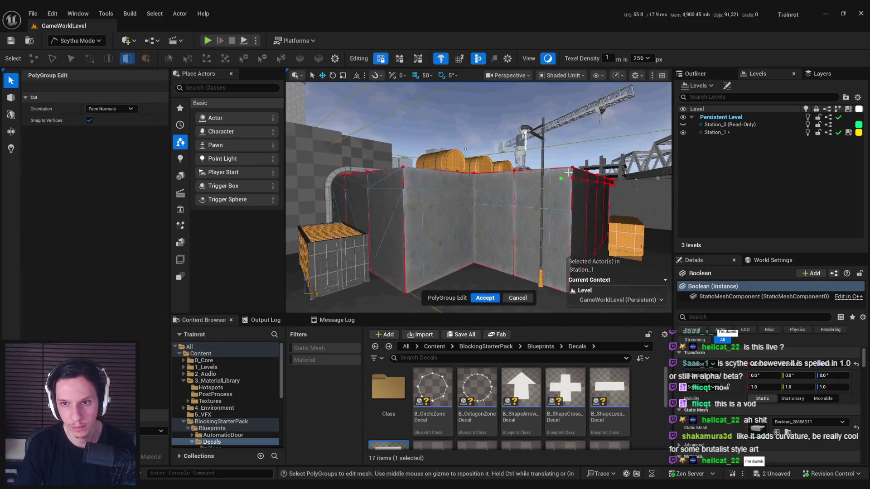
{"action": "left_click", "coordinate": [475, 182]}
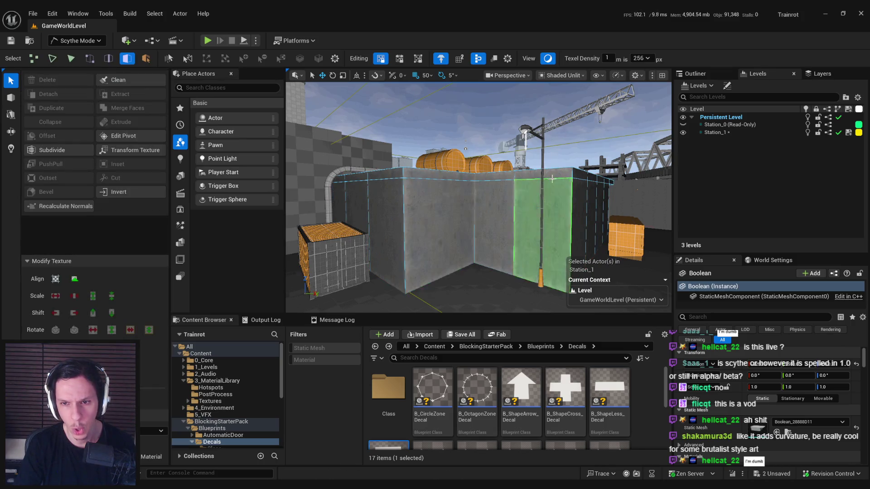
{"action": "left_click", "coordinate": [521, 174]}
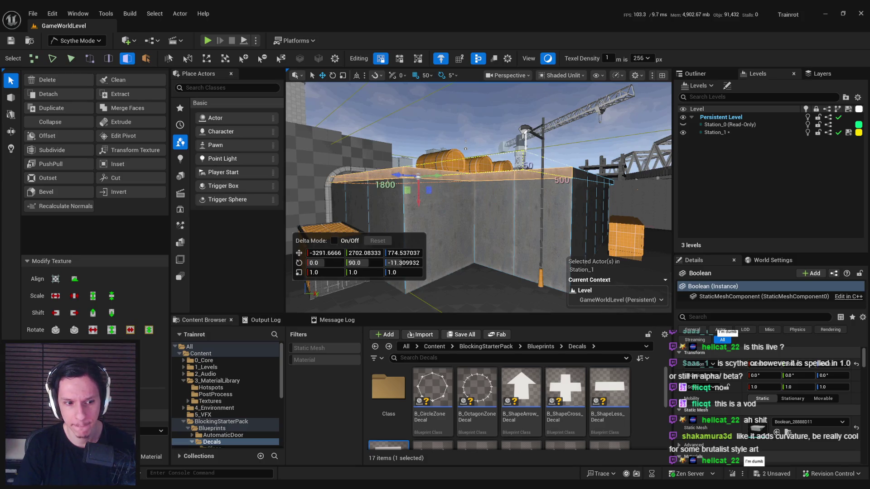
{"action": "left_click", "coordinate": [434, 233]}
{"action": "left_click", "coordinate": [507, 242]}
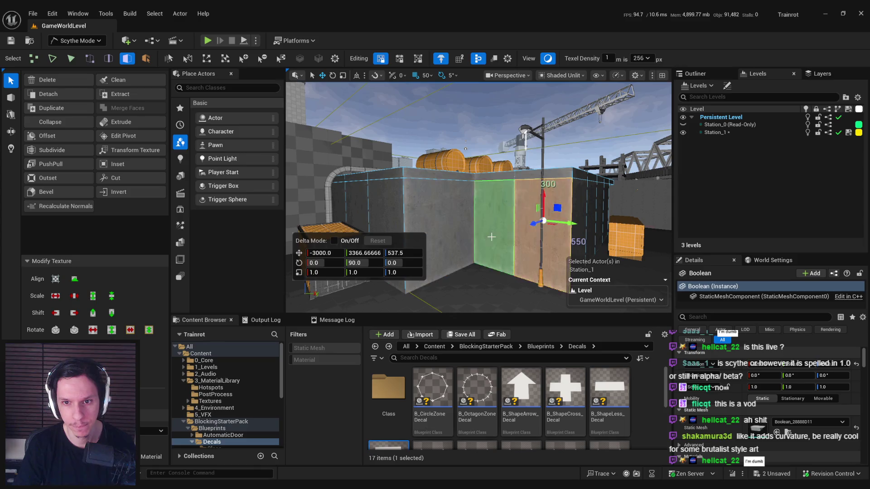
{"action": "left_click_drag", "start_coordinate": [440, 235], "coordinate": [335, 210]}
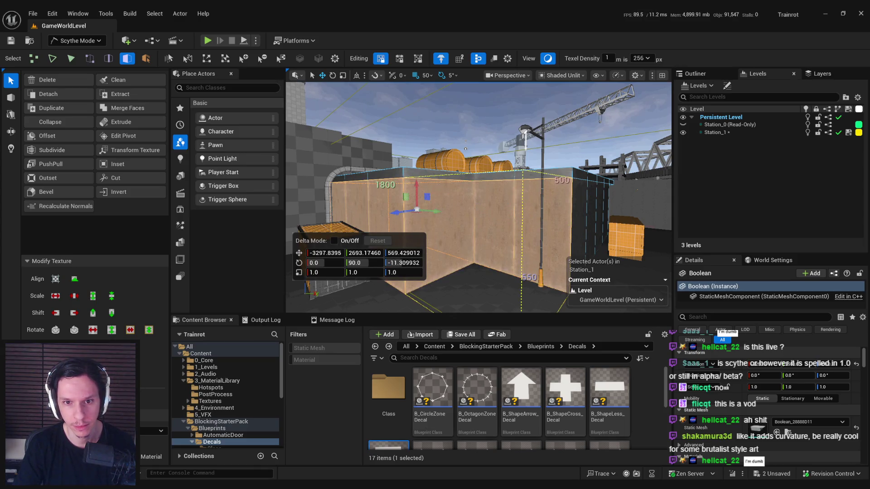
{"action": "left_click", "coordinate": [340, 164]}
{"action": "mouse_move", "coordinate": [340, 164]}
{"action": "left_mouse_down"}
{"action": "mouse_move", "coordinate": [504, 281]}
{"action": "mouse_move", "coordinate": [450, 238]}
{"action": "left_mouse_up"}
- Save the level and view it in Lit mode while flying around the booth and alcove
{"action": "key", "text": "ctrl+s"}
{"action": "key", "text": "alt+4"}
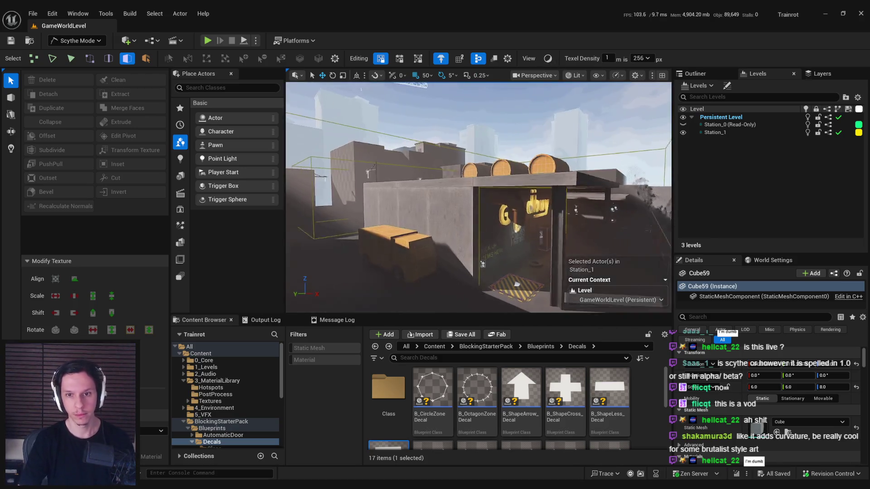
{"action": "key", "text": "w"}
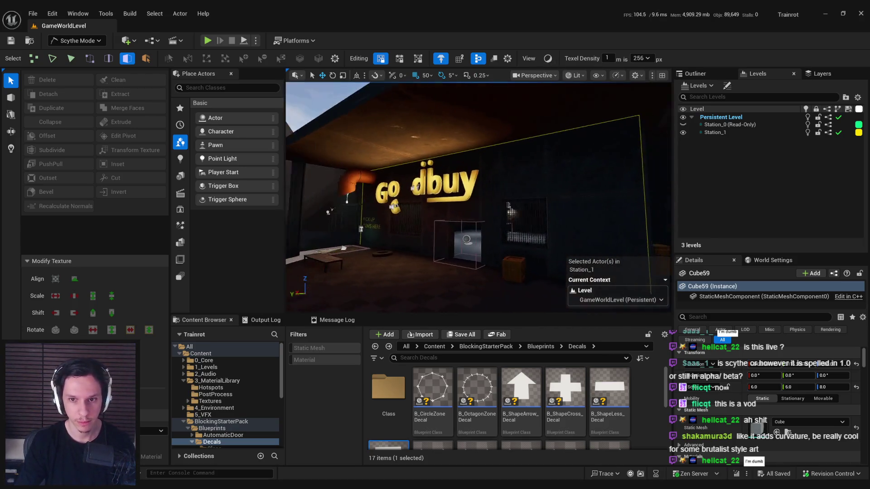
{"action": "key", "text": "w"}
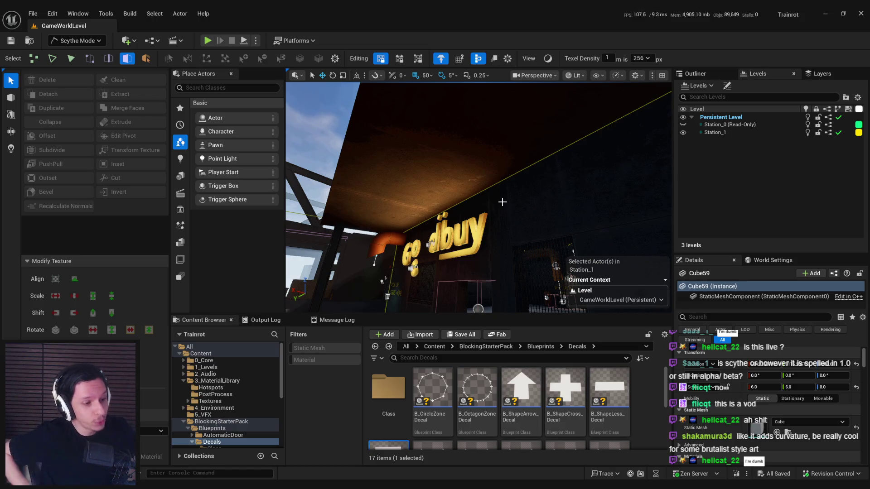
{"action": "key", "text": "s"}
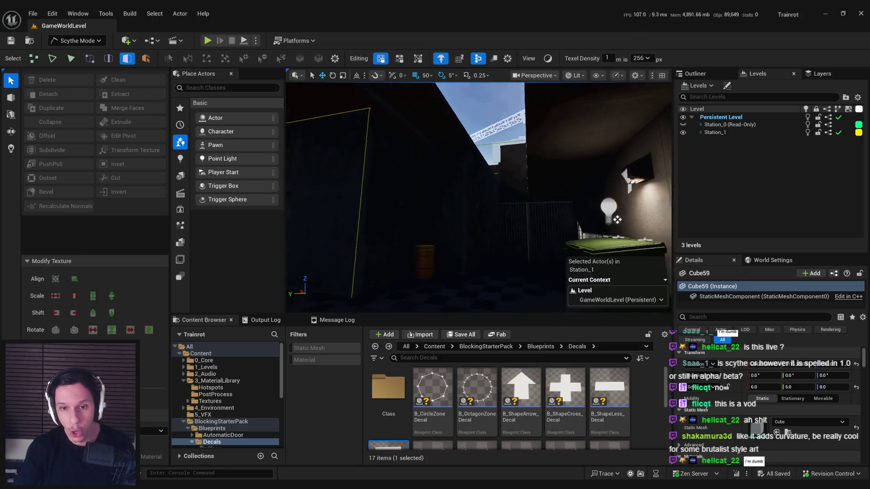
{"action": "key", "text": "w"}
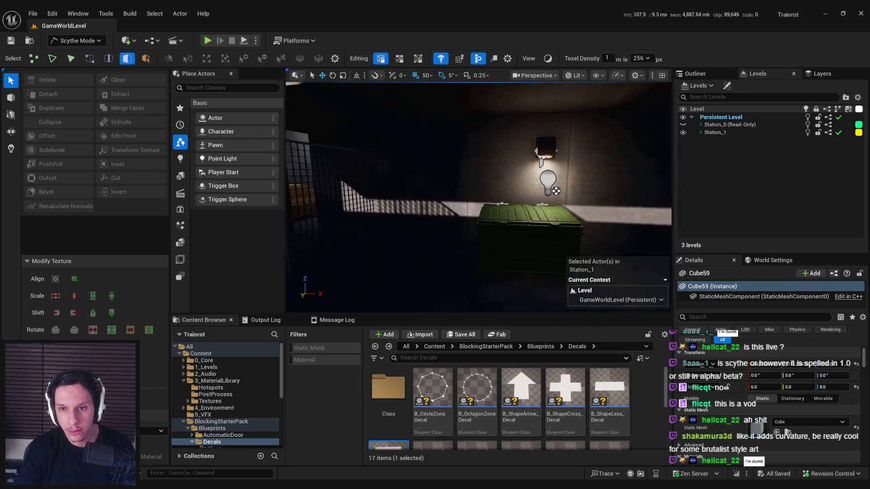
{"action": "key", "text": "s"}
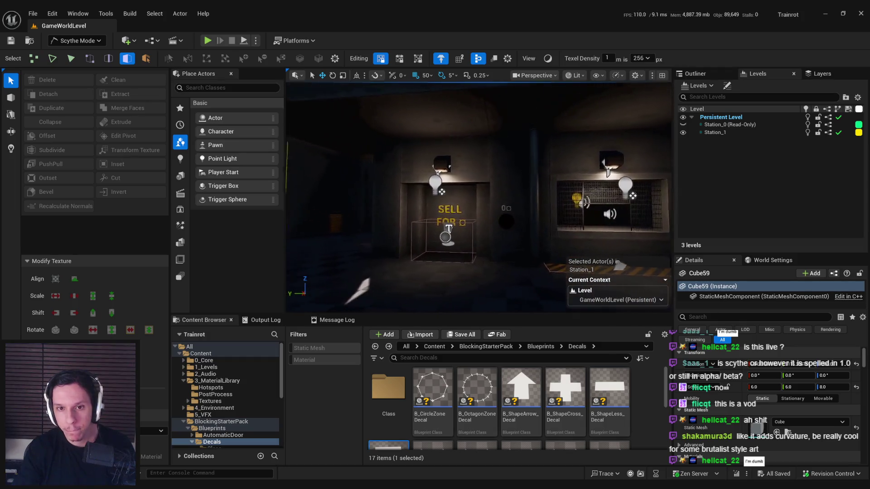
{"action": "key", "text": "s"}
- Switch the editor from Scythe Mode to Selection Mode
{"action": "left_click", "coordinate": [76, 40]}
{"action": "left_click", "coordinate": [68, 51]}
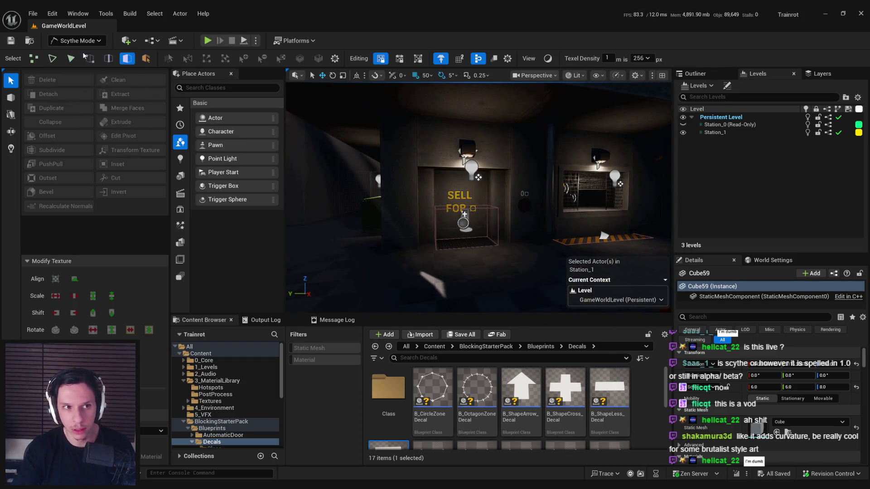
{"action": "mouse_move", "coordinate": [532, 237]}
{"action": "left_mouse_down"}
{"action": "mouse_move", "coordinate": [408, 232]}
{"action": "mouse_move", "coordinate": [475, 210]}
{"action": "left_mouse_up"}
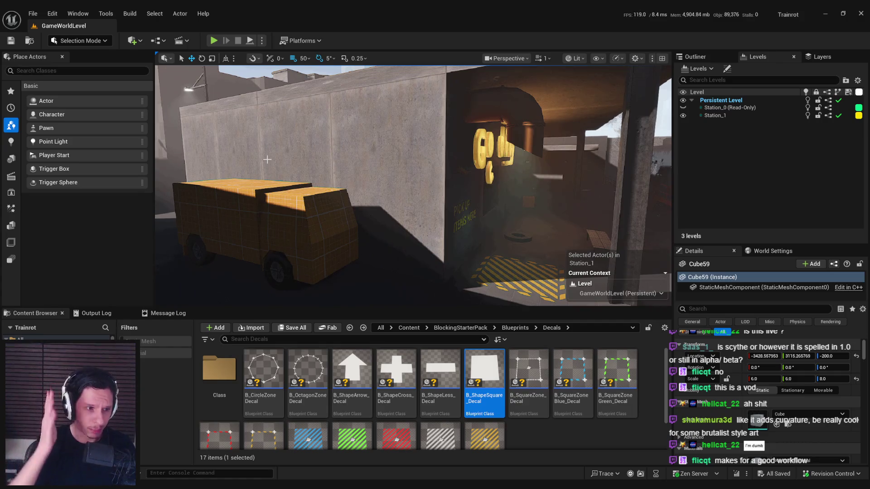
- Move the camera around the booth, barrel wall and generator room, then start playing the level
{"action": "left_click_drag", "start_coordinate": [297, 180], "coordinate": [340, 181]}
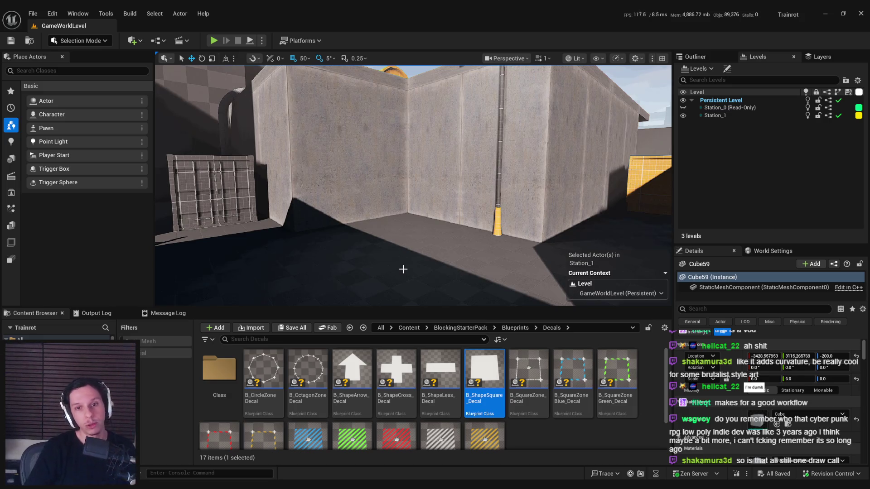
{"action": "key", "text": "1"}
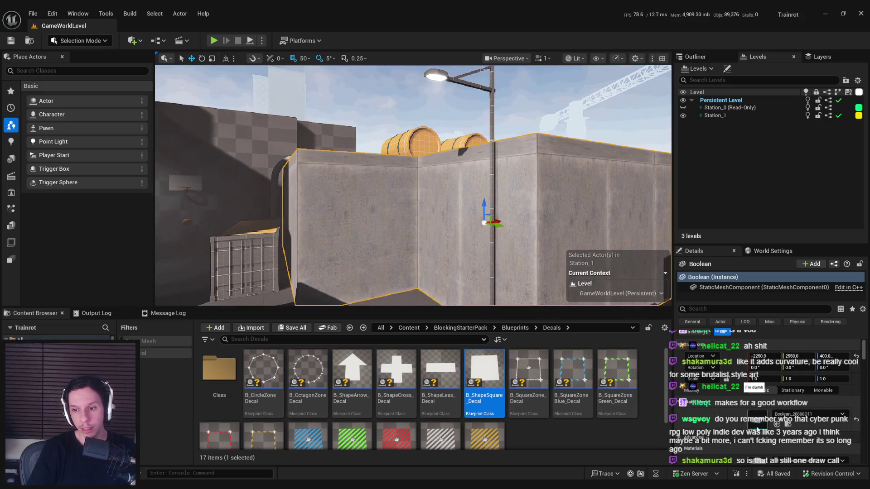
{"action": "key", "text": "f"}
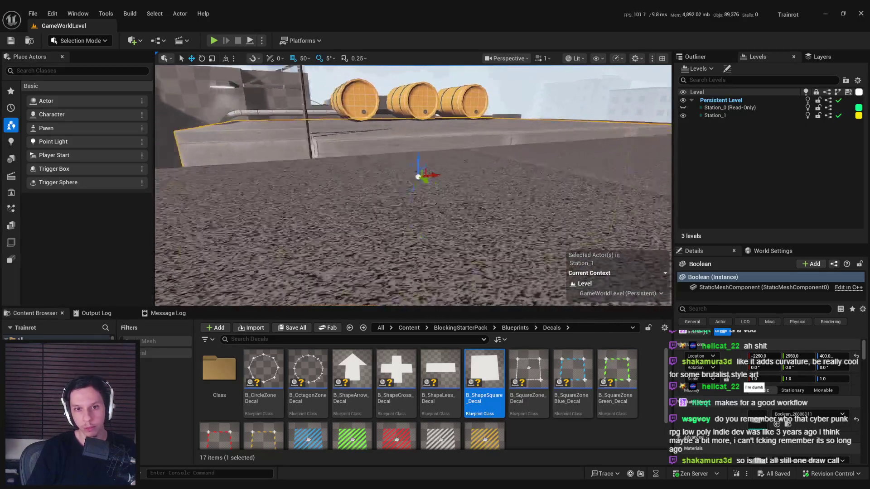
{"action": "key", "text": "1"}
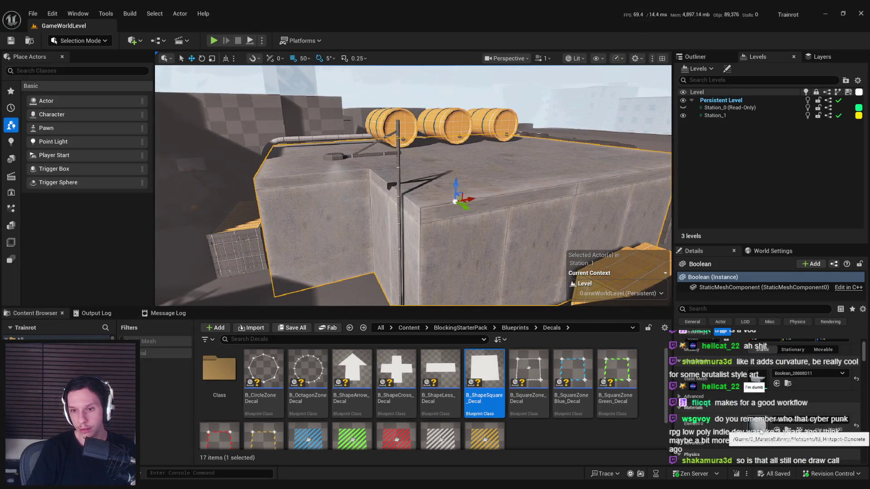
{"action": "key", "text": "f"}
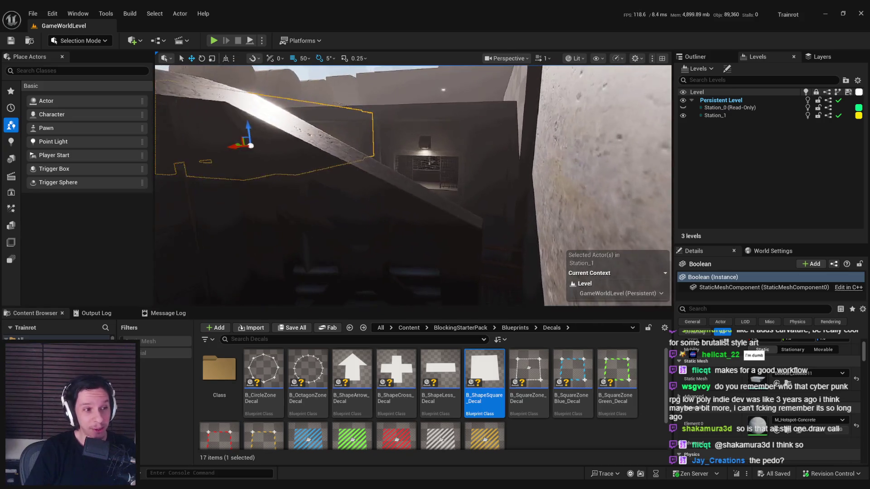
{"action": "left_click_drag", "start_coordinate": [533, 253], "coordinate": [533, 253]}
{"action": "left_click_drag", "start_coordinate": [349, 127], "coordinate": [349, 126]}
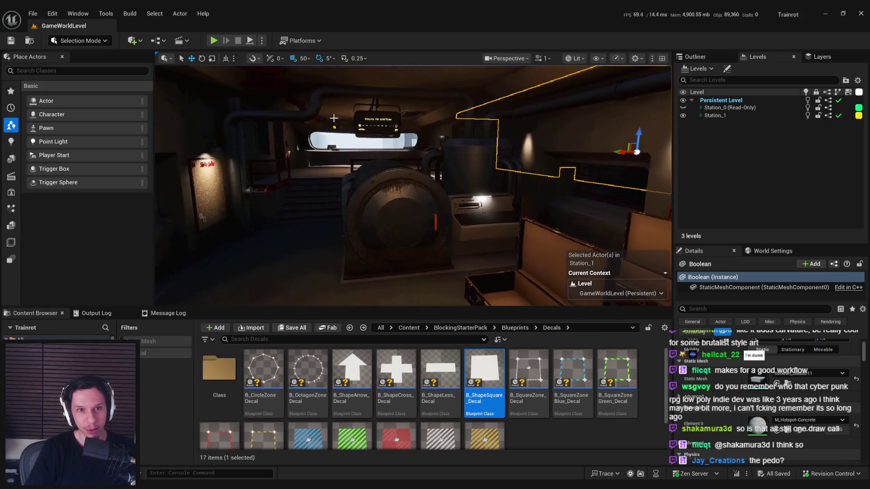
{"action": "left_click", "coordinate": [214, 41]}
- Play fullscreen, press the START/STOP button, take the red locker item, and open the exit door
{"action": "key", "text": "F11"}
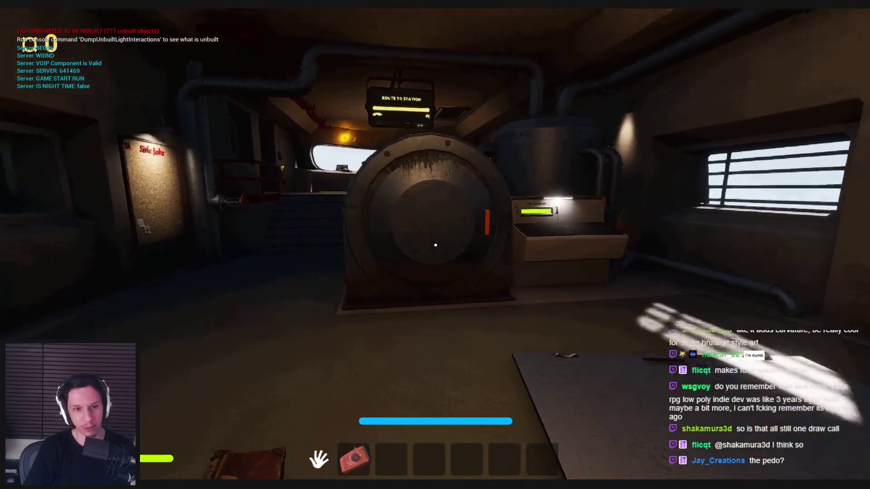
{"action": "key", "text": "w"}
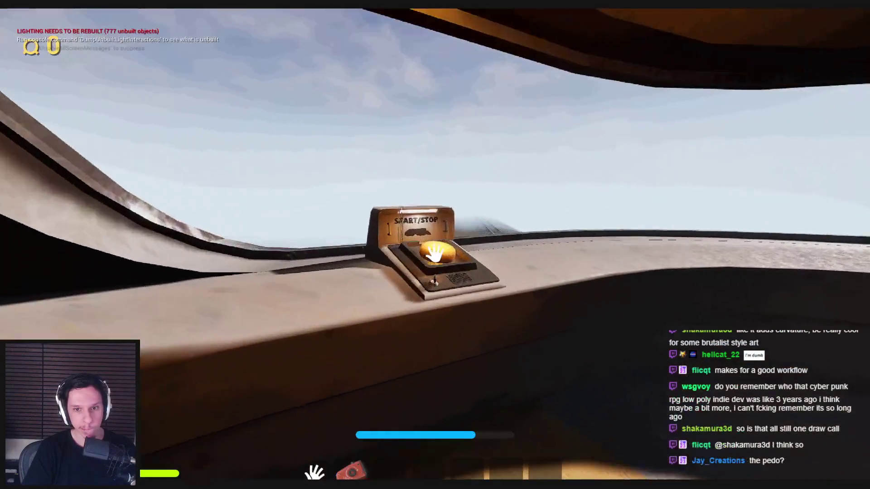
{"action": "key", "text": "e"}
{"action": "key", "text": "w"}
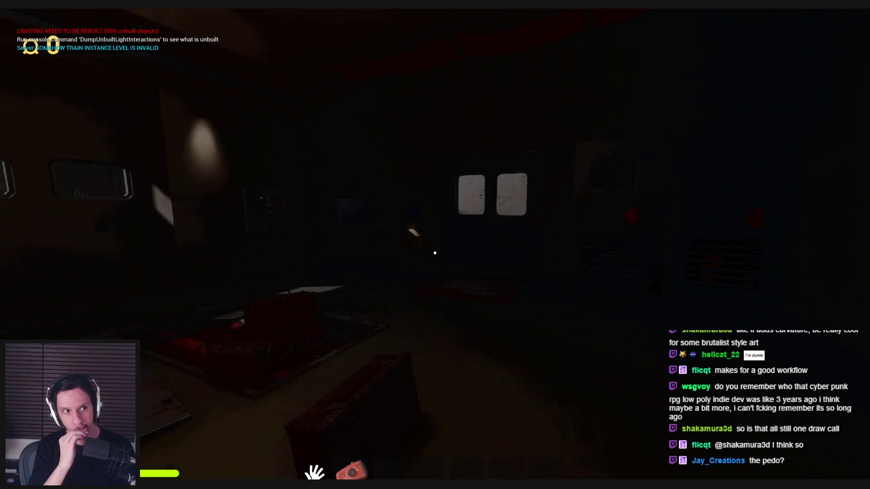
{"action": "key", "text": "w"}
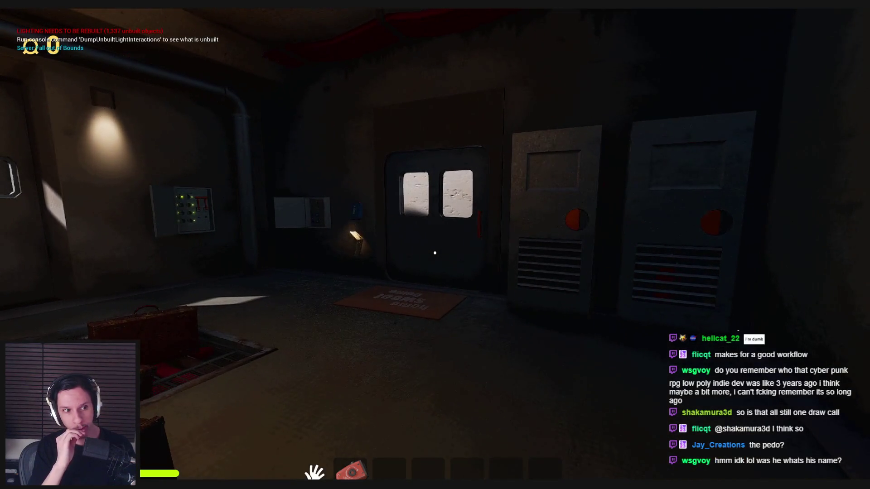
{"action": "key", "text": "w"}
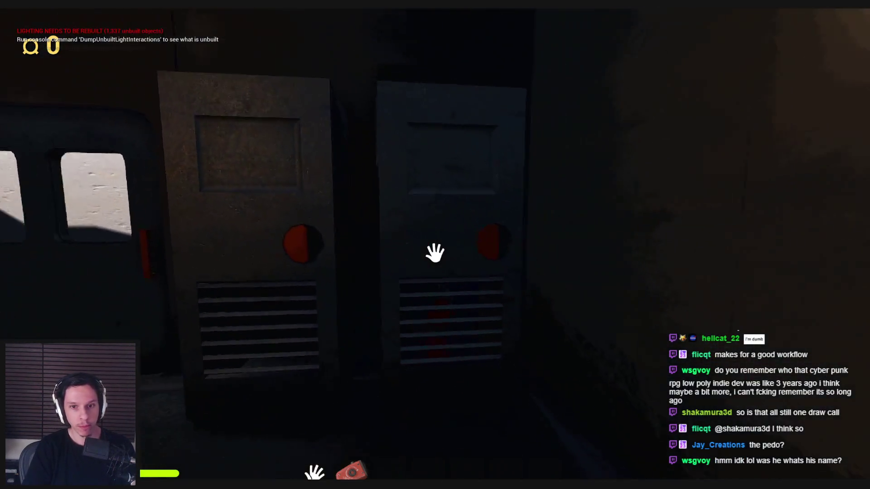
{"action": "left_click", "coordinate": [434, 253]}
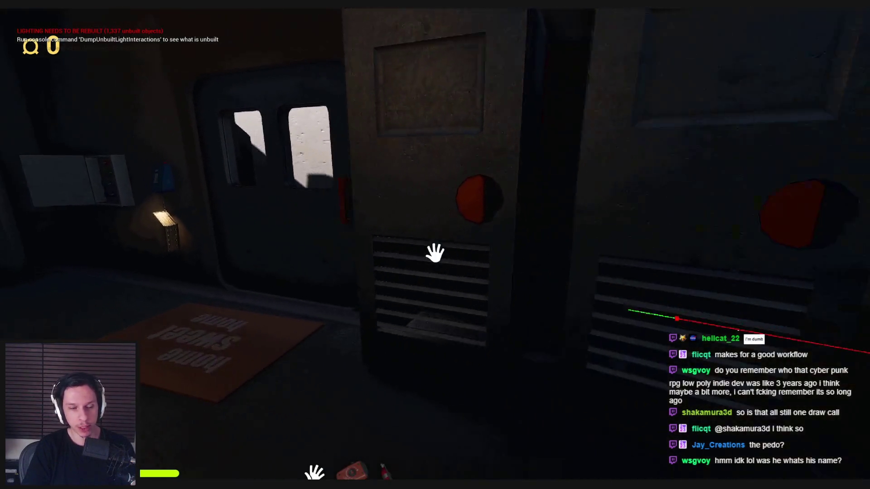
{"action": "left_click", "coordinate": [435, 253]}
- Walk outside to the green dumpster, pick up and drop the clipboard, and open its lid
{"action": "key", "text": "w"}
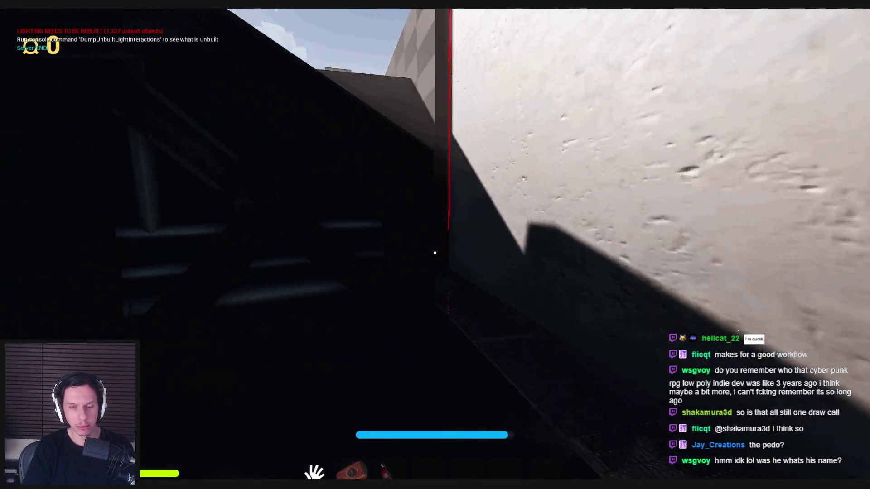
{"action": "key", "text": "w"}
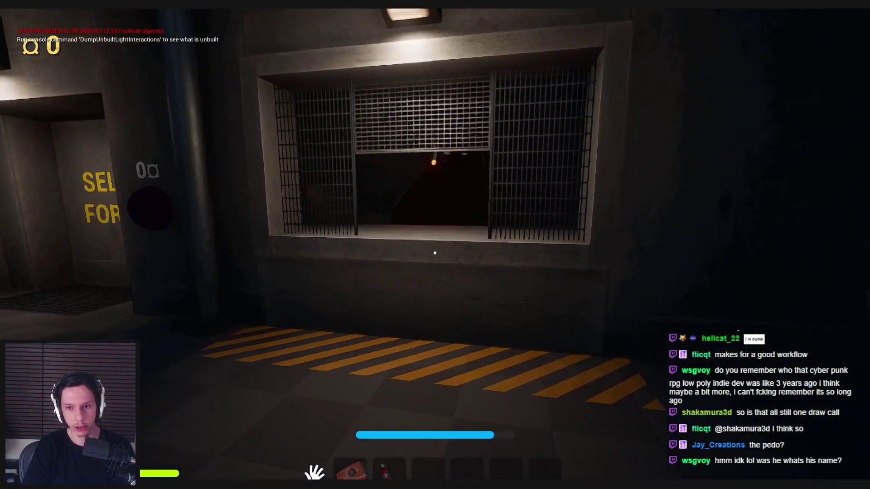
{"action": "key", "text": "w"}
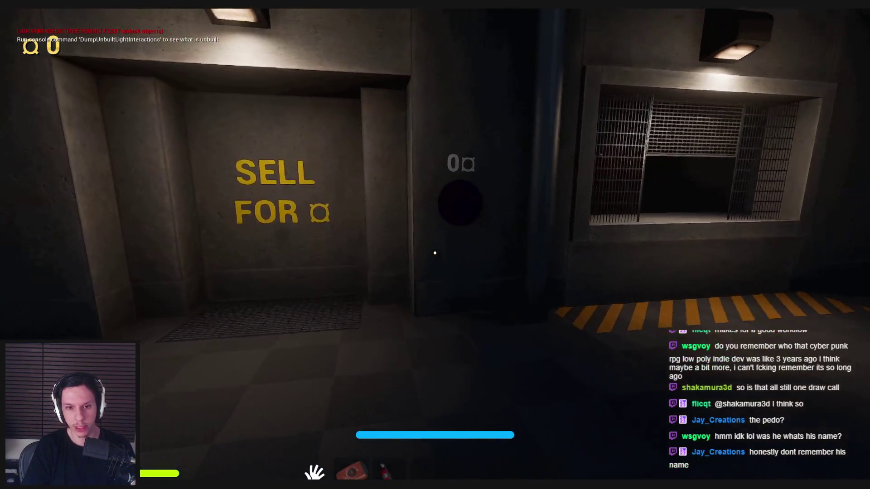
{"action": "key", "text": "w"}
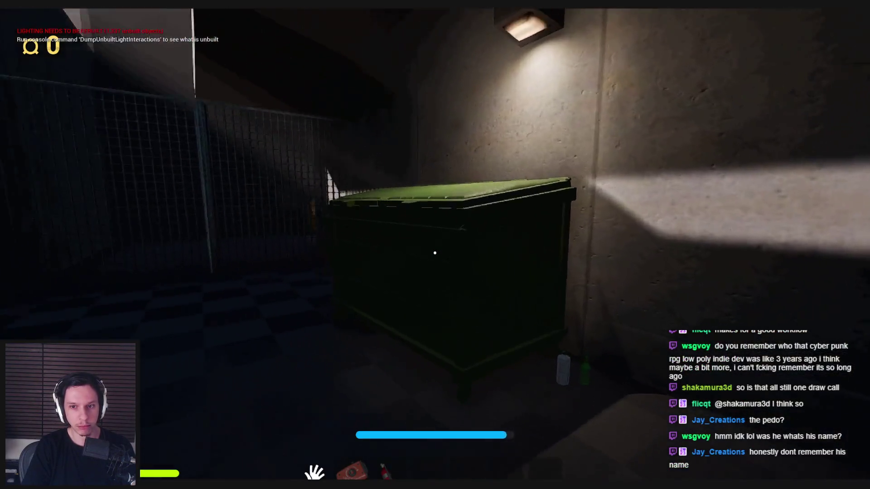
{"action": "left_click", "coordinate": [435, 253]}
{"action": "left_click", "coordinate": [435, 253]}
{"action": "key", "text": "s"}
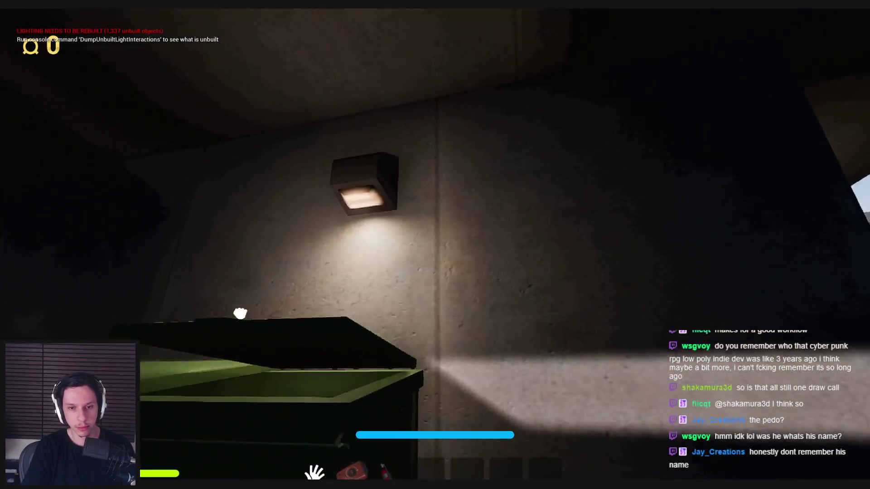
{"action": "left_click", "coordinate": [240, 313]}
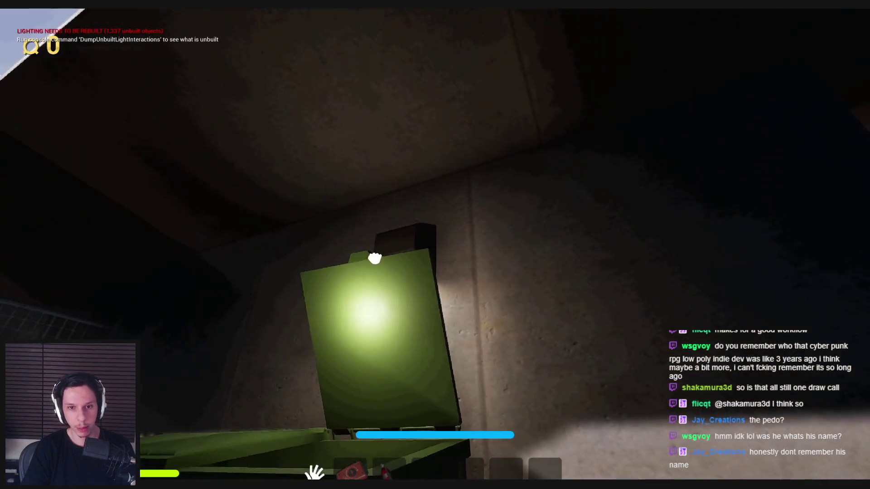
{"action": "key", "text": "s"}
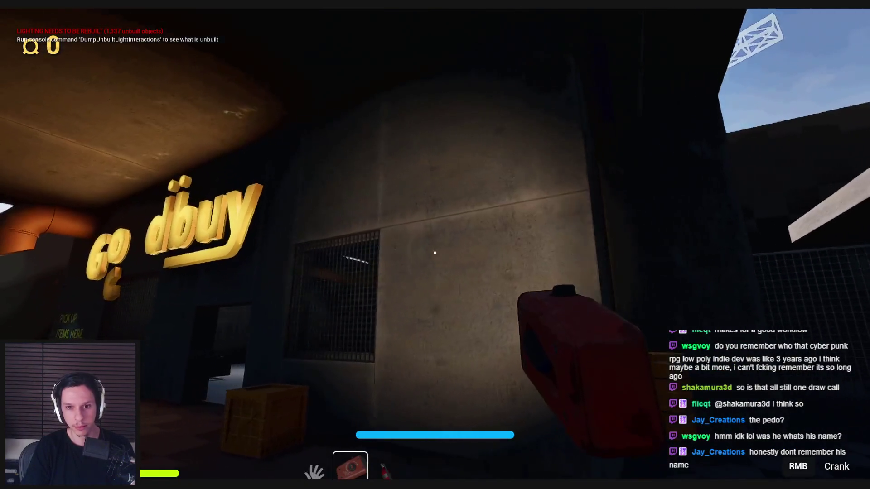
{"action": "key", "text": "1"}
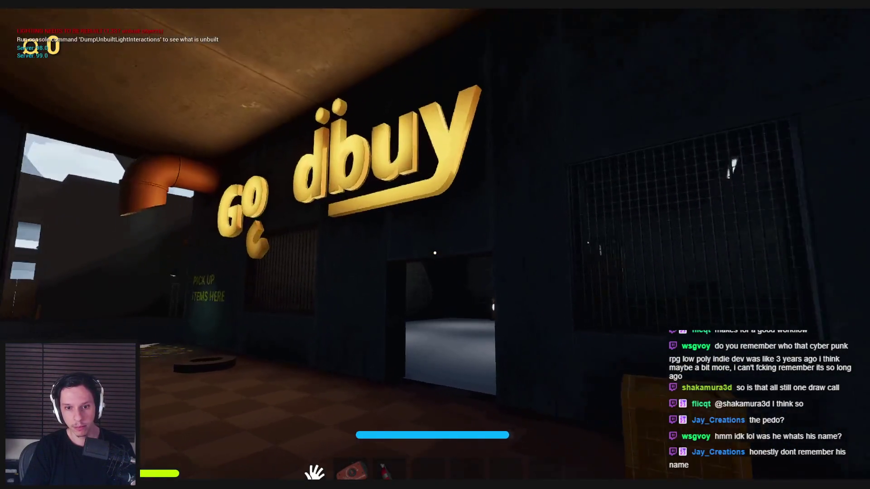
- Walk past the storefront and concrete buildings to the orange crate and pick-up bay
{"action": "key", "text": "w"}
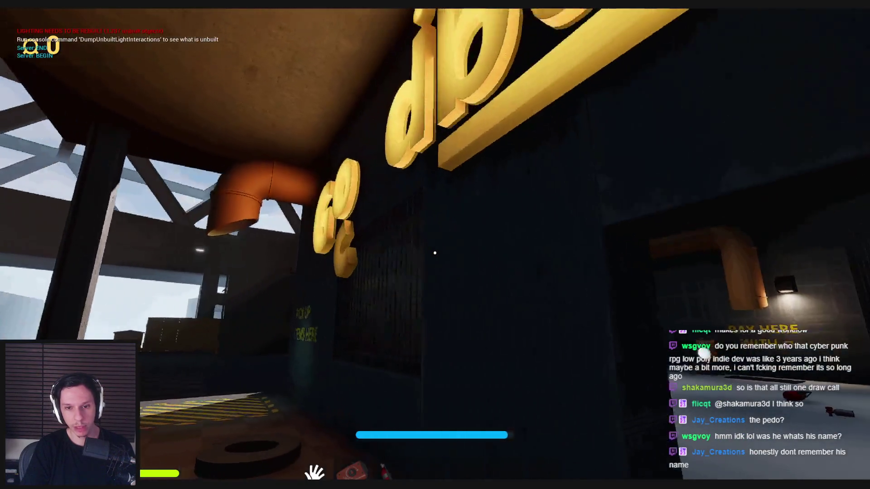
{"action": "key", "text": "s"}
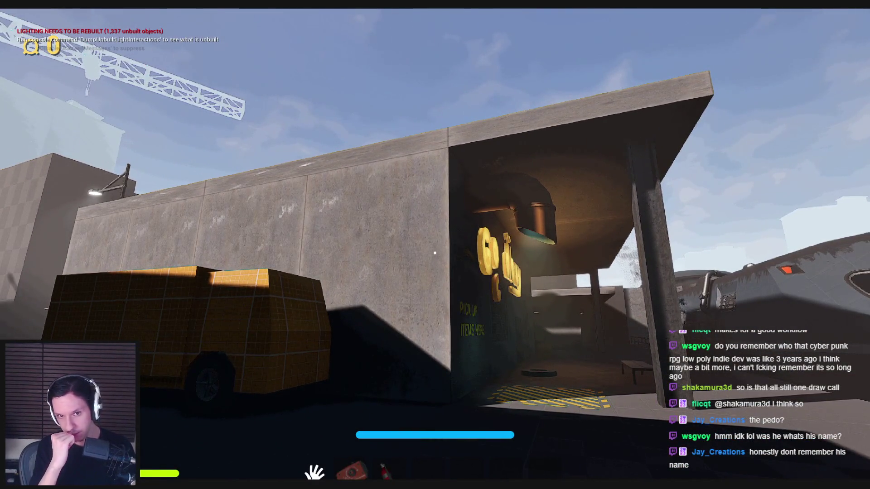
{"action": "key", "text": "w"}
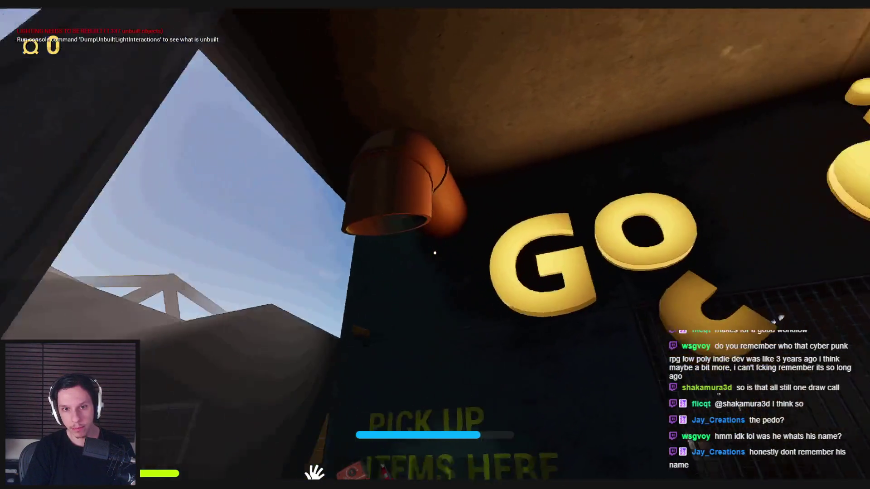
{"action": "key", "text": "s"}
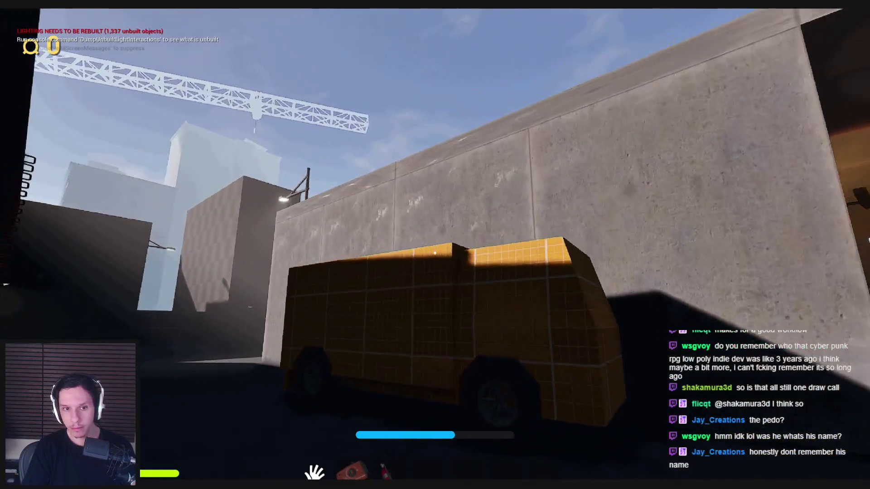
{"action": "key", "text": "w"}
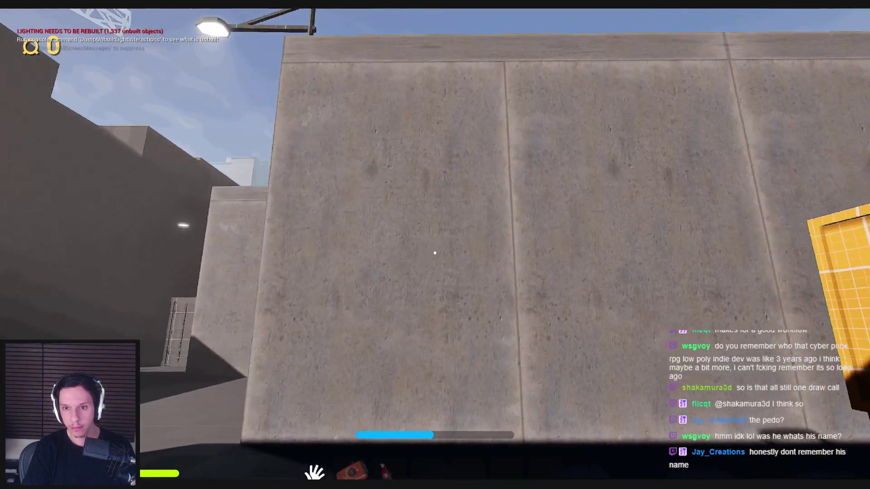
{"action": "key", "text": "s"}
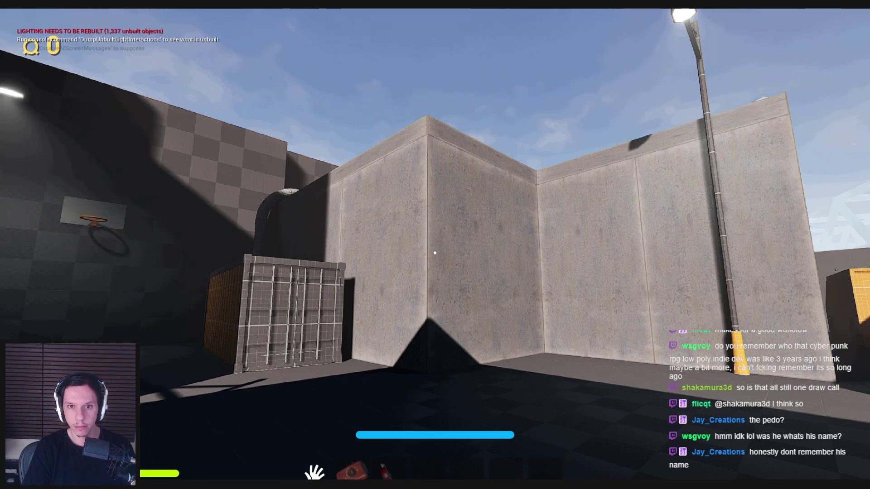
{"action": "key", "text": "w"}
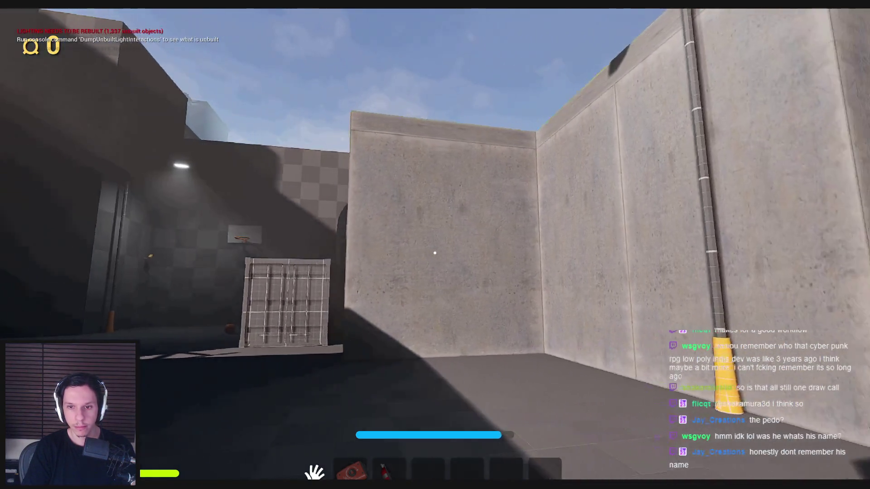
{"action": "key", "text": "w"}
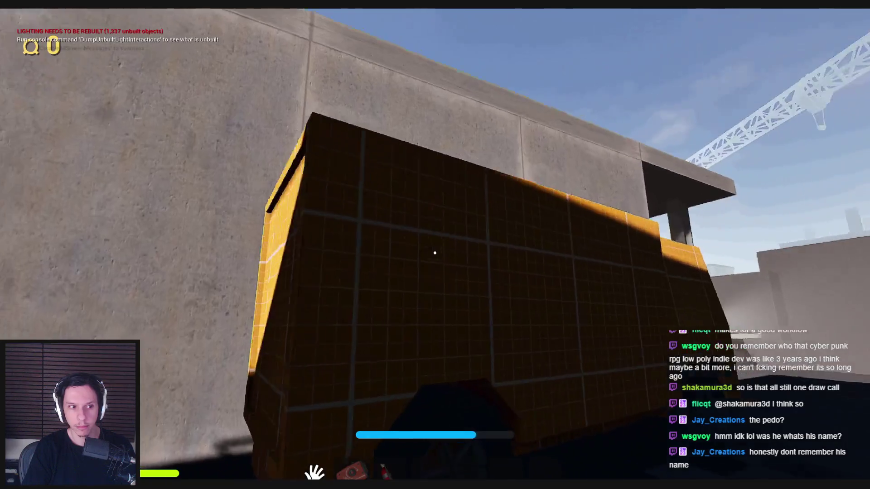
{"action": "key", "text": "w"}
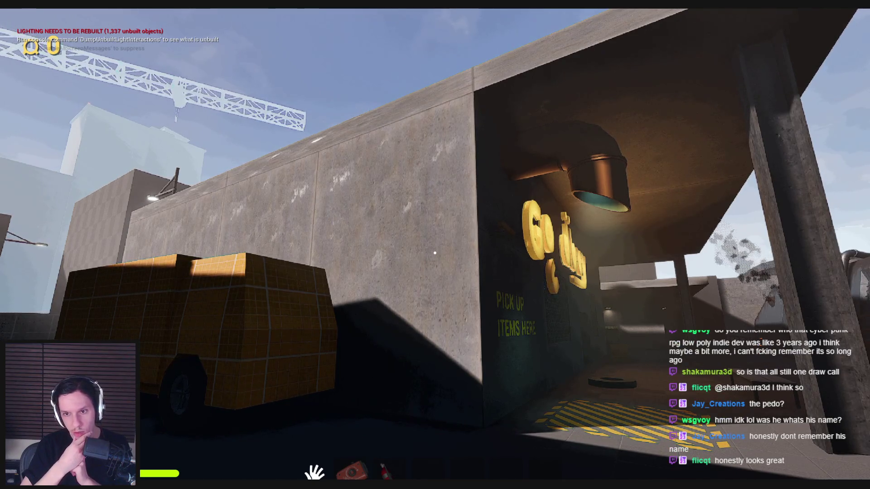
- Sprint to the storefront, toggling the red crank while inspecting its wall and grated window
{"action": "key", "text": "shift+s"}
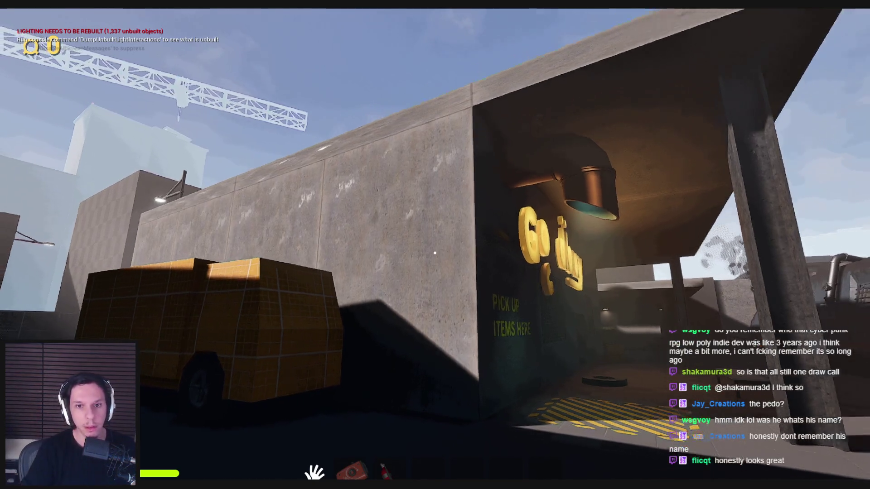
{"action": "key", "text": "shift+w"}
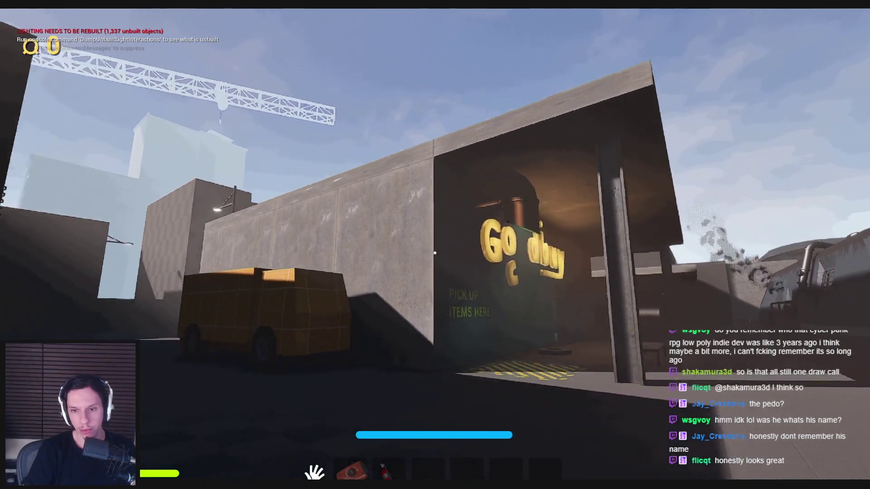
{"action": "key", "text": "w"}
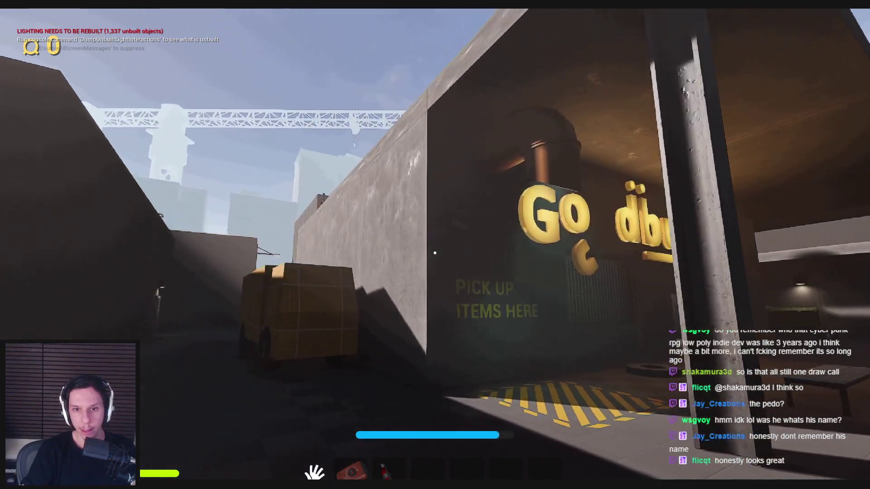
{"action": "key", "text": "w"}
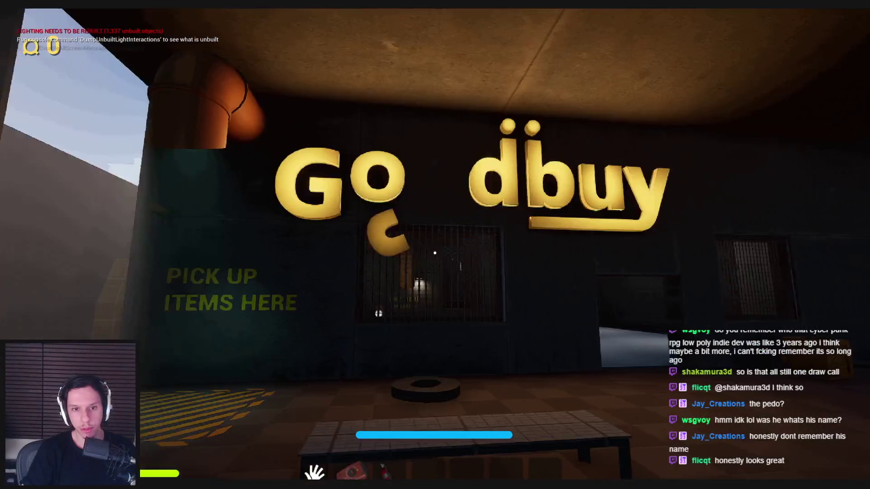
{"action": "key", "text": "1"}
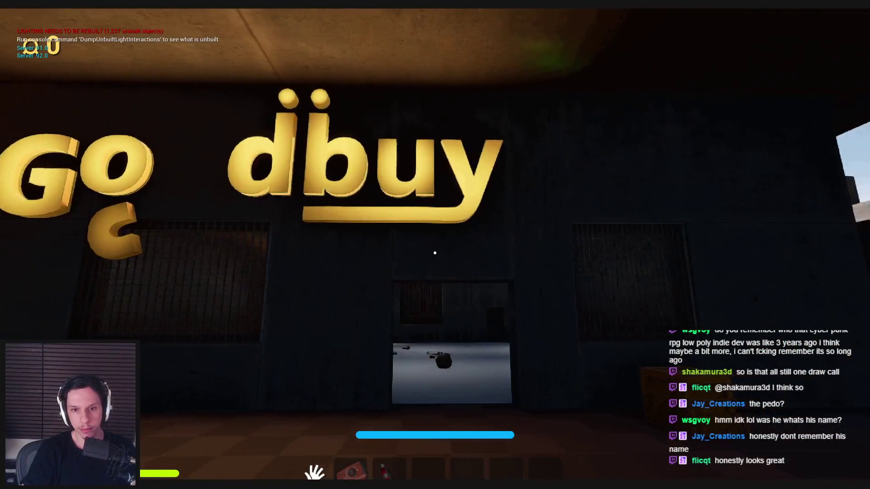
{"action": "key", "text": "s"}
{"action": "key", "text": "d"}
{"action": "key", "text": "1"}
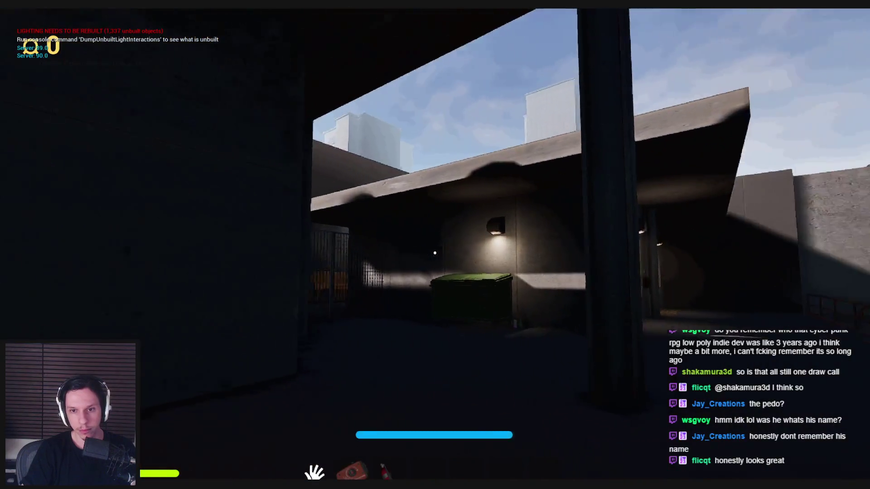
{"action": "key", "text": "1"}
{"action": "key", "text": "w"}
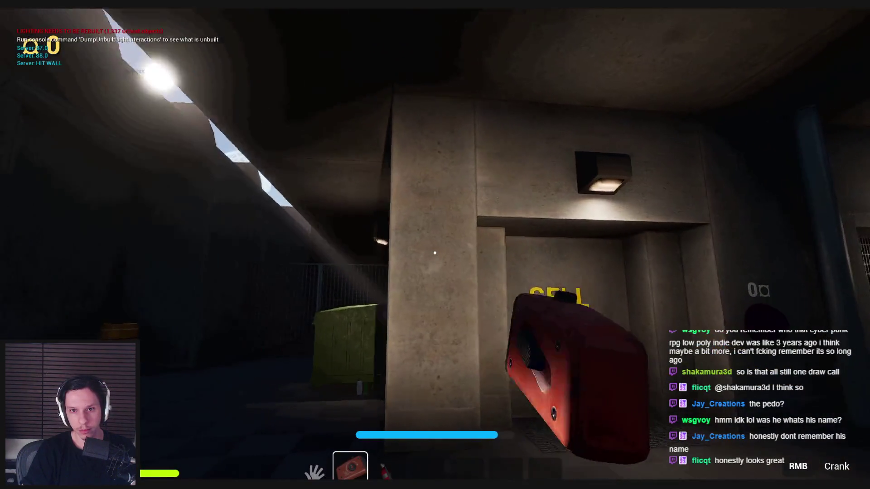
{"action": "key", "text": "1"}
- Walk down the alley beside the truck and along the walkway toward the SELL FOR building
{"action": "key", "text": "s"}
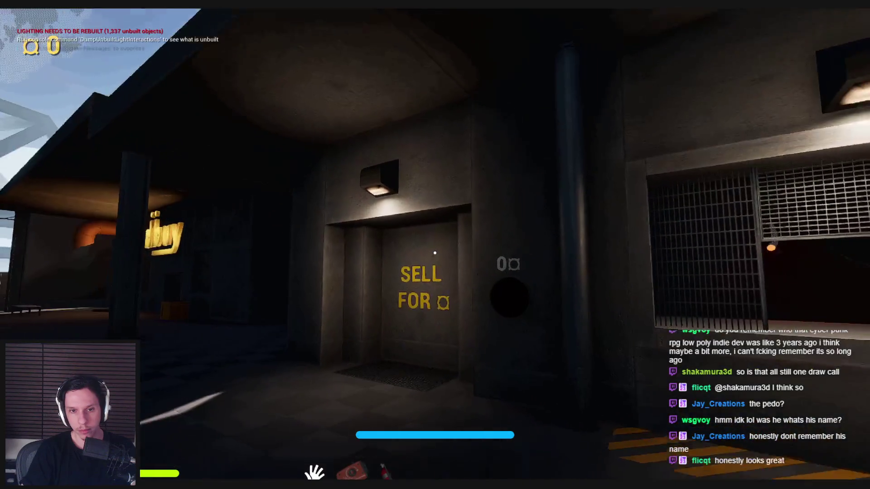
{"action": "key", "text": "w"}
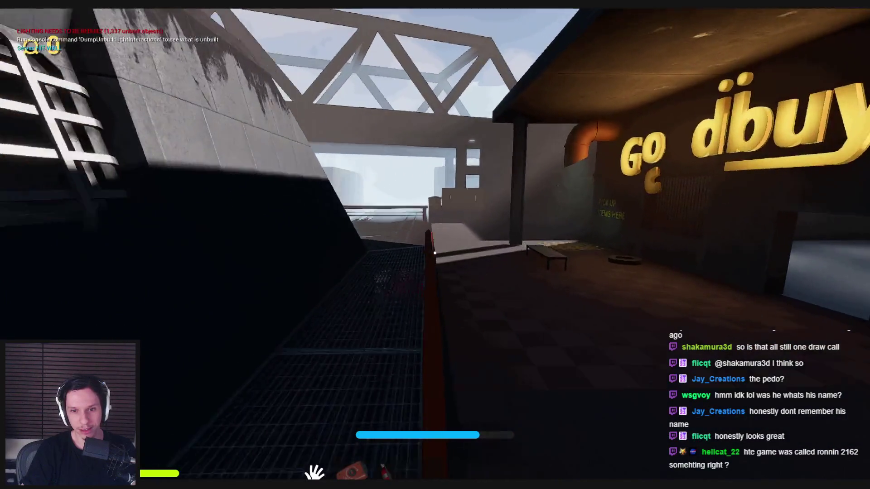
{"action": "key", "text": "w"}
{"action": "key", "text": "w"}
{"action": "key", "text": "w"}
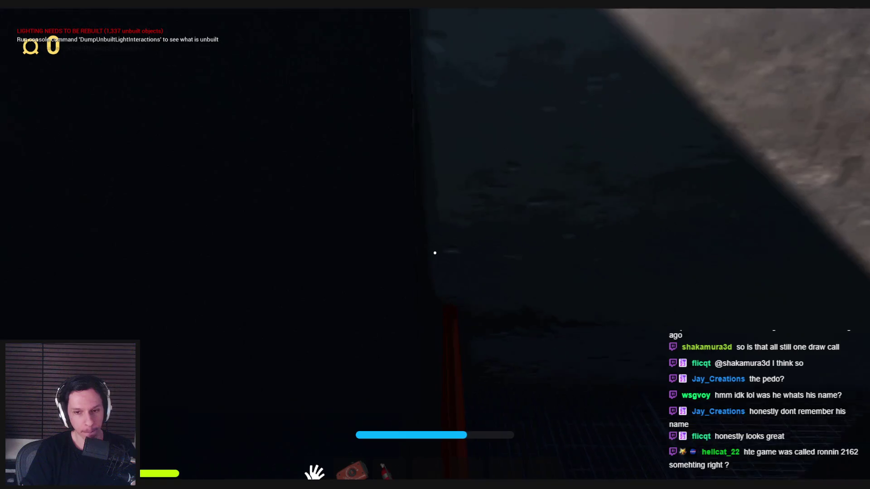
{"action": "key", "text": "w"}
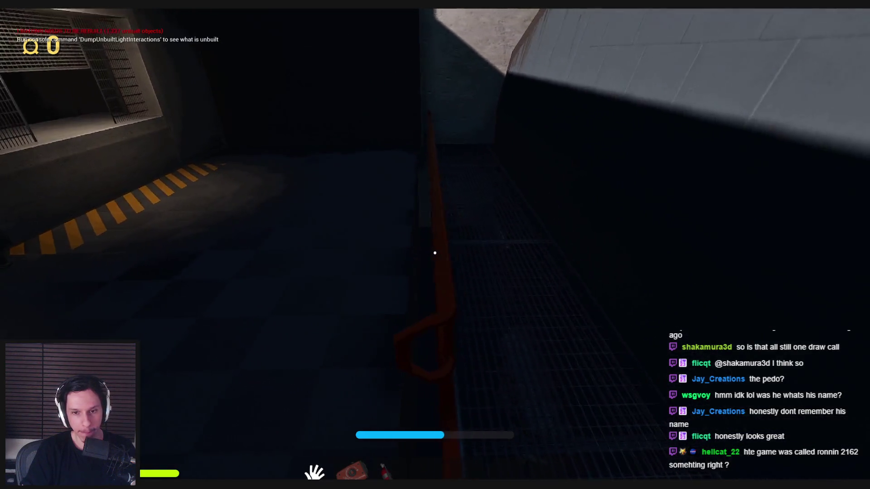
{"action": "key", "text": "w"}
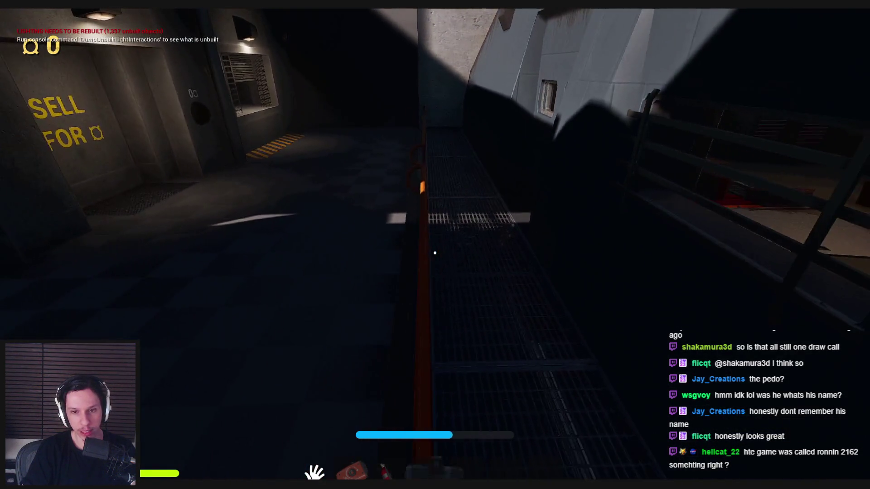
{"action": "key", "text": "w"}
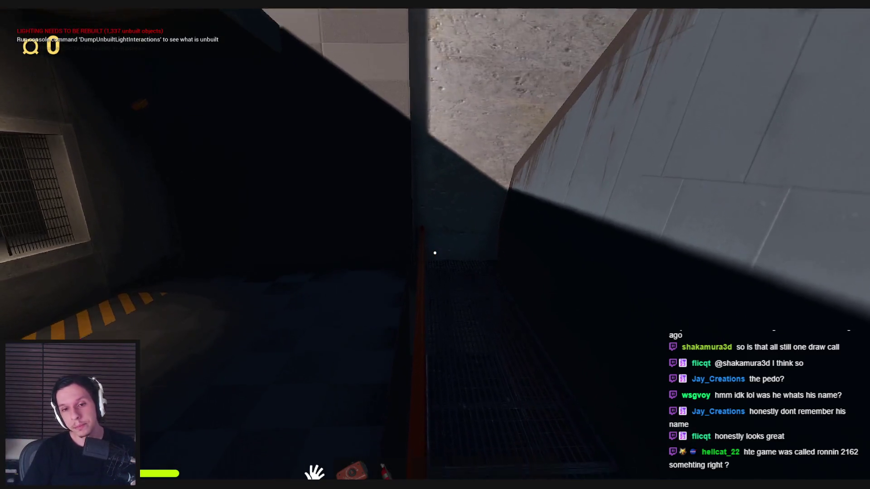
- Equip the slot 3 extinguisher, spray and shake it at the SELL wall until it bursts, then stop play
{"action": "key", "text": "2"}
{"action": "key", "text": "3"}
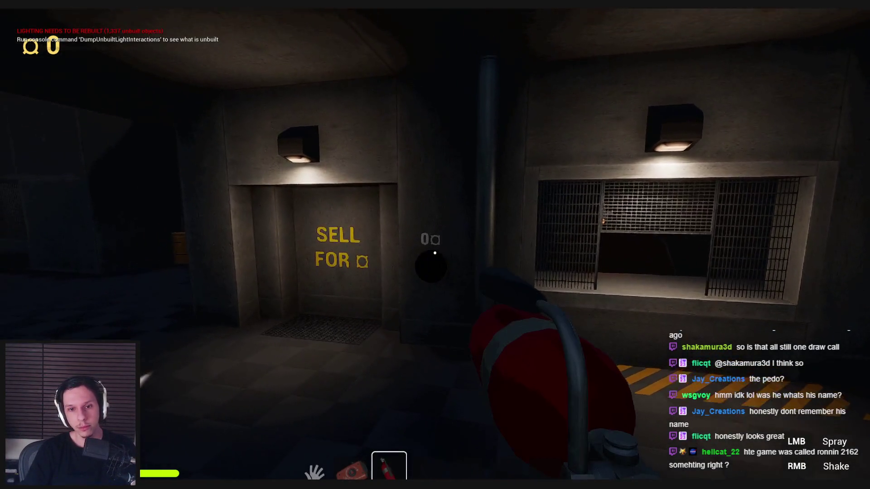
{"action": "left_click", "coordinate": [435, 252]}
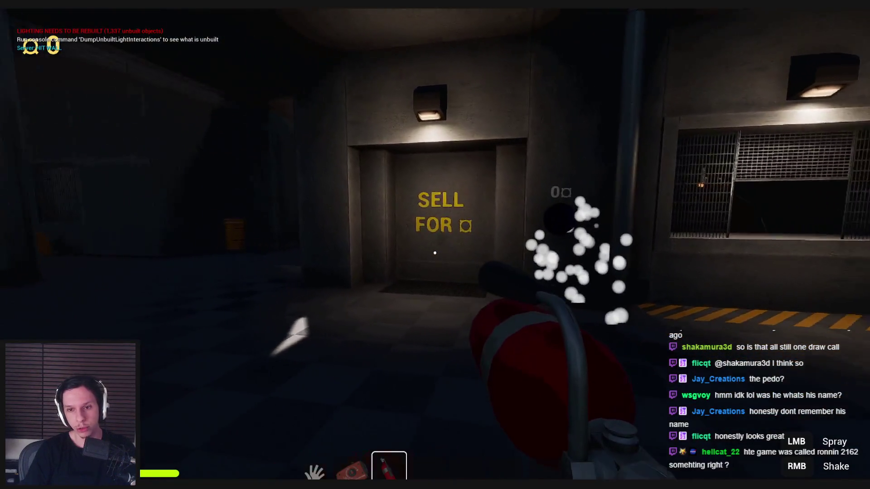
{"action": "right_click", "coordinate": [435, 253]}
{"action": "key", "text": "w"}
{"action": "left_click", "coordinate": [435, 253]}
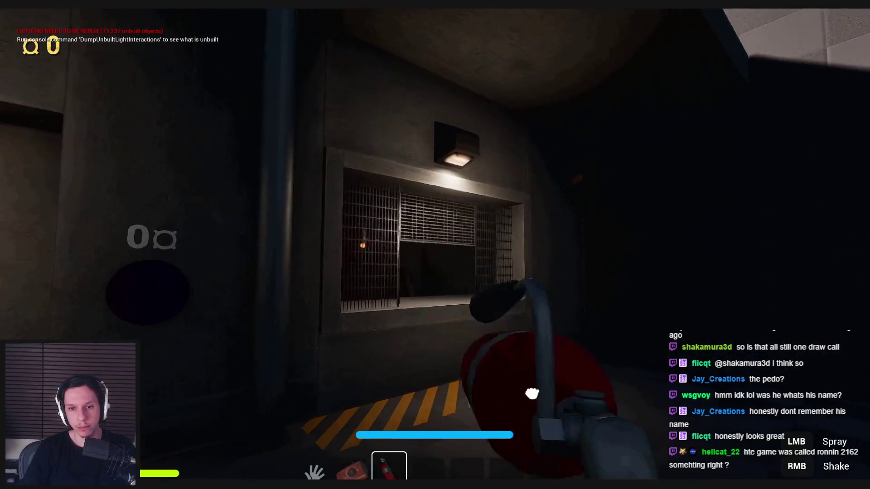
{"action": "right_click", "coordinate": [435, 253]}
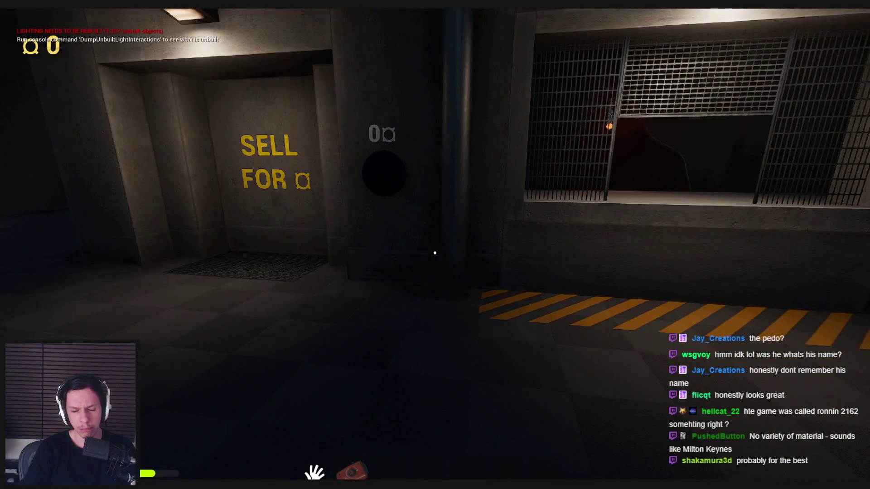
{"action": "scroll", "coordinate": [435, 252], "scroll_direction": "down", "scroll_amount": 1}
{"action": "scroll", "coordinate": [435, 253], "scroll_direction": "up", "scroll_amount": 1}
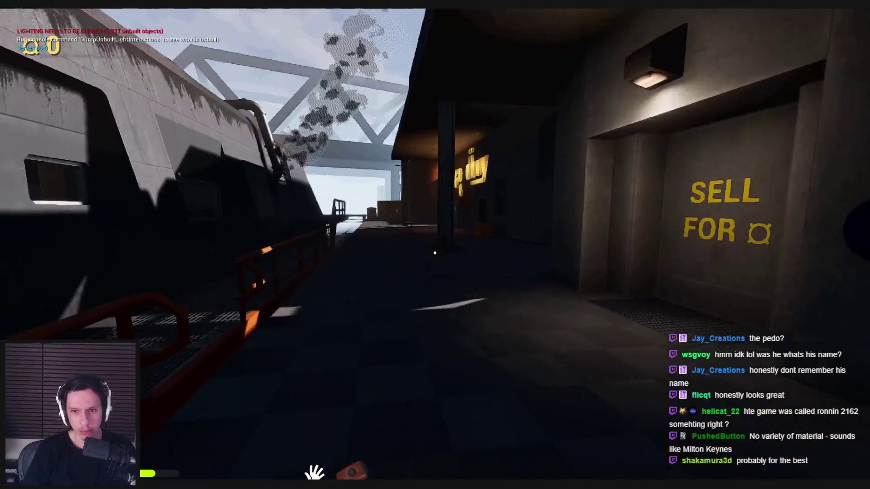
{"action": "right_click", "coordinate": [435, 253]}
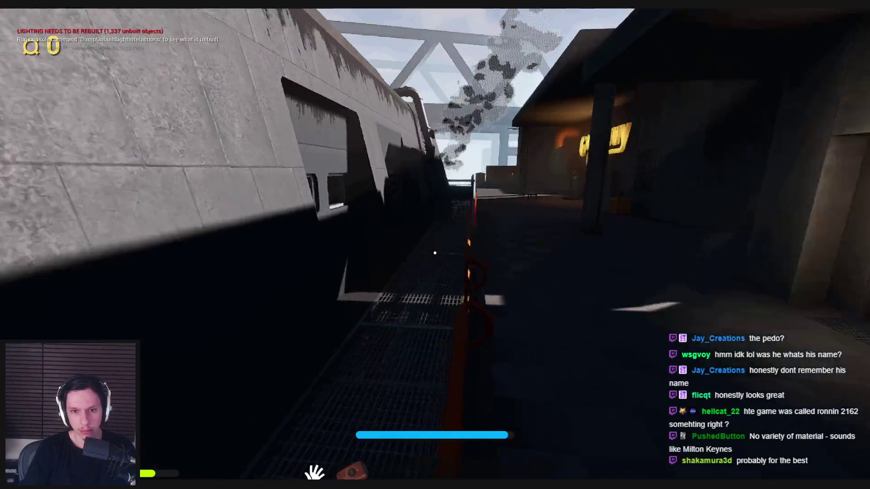
{"action": "key", "text": "Escape"}
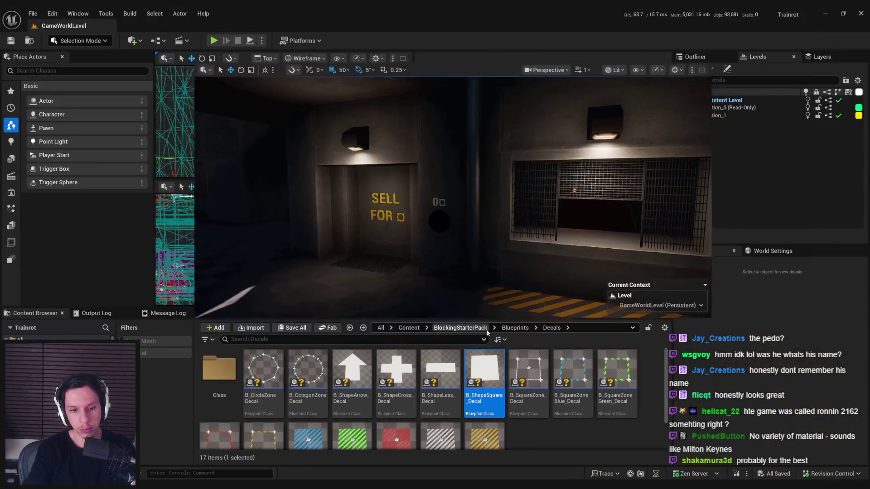
- Raise the M_Hotspot-Concrete Multiply B value from 0.4 to 0.65 and return to the level
{"action": "left_click", "coordinate": [455, 241]}
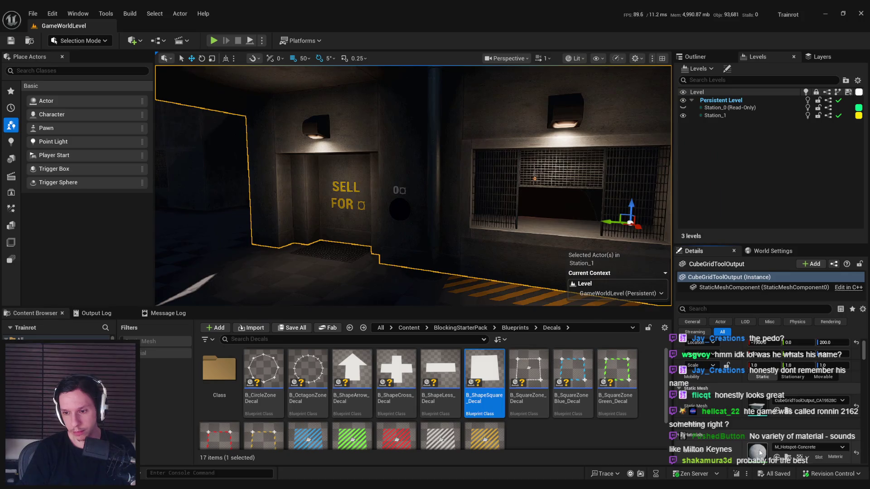
{"action": "key", "text": "alt+Tab"}
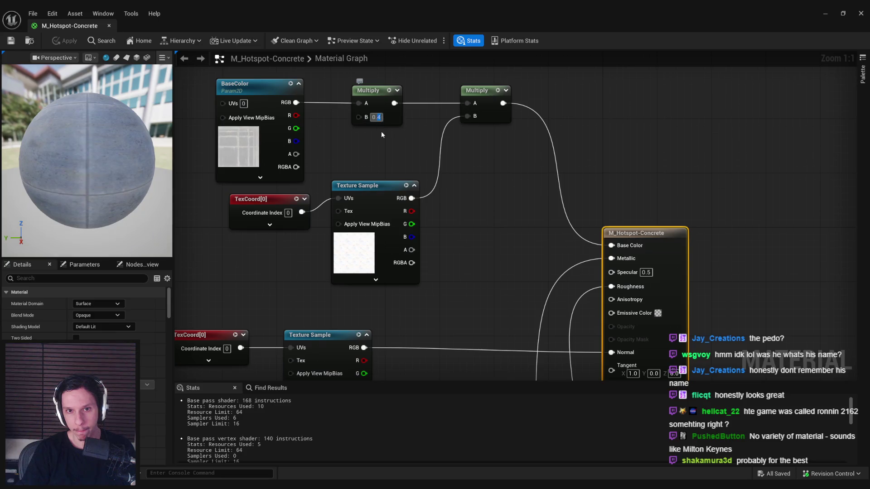
{"action": "type", "text": "0.65"}
{"action": "key", "text": "Return"}
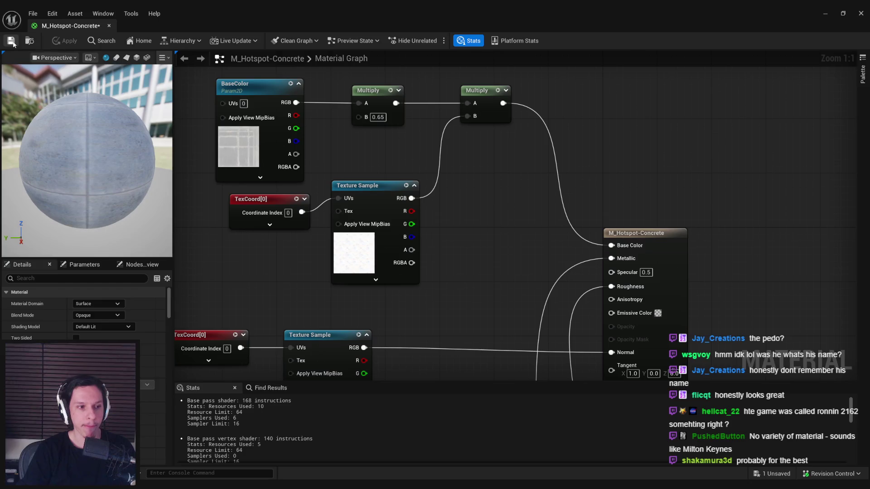
{"action": "left_click", "coordinate": [821, 16]}
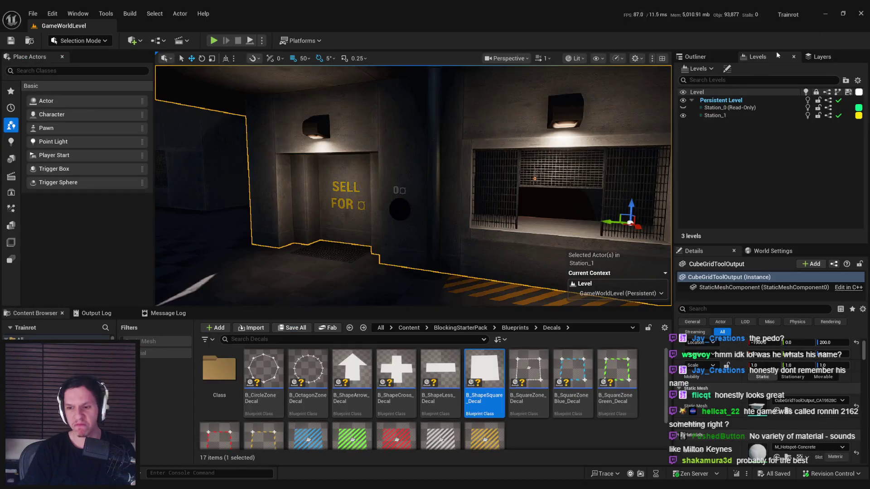
- Play-test the level: climb the stairs to the barred window and interact with the garage door
{"action": "key", "text": "alt+Tab"}
{"action": "key", "text": "alt+Tab"}
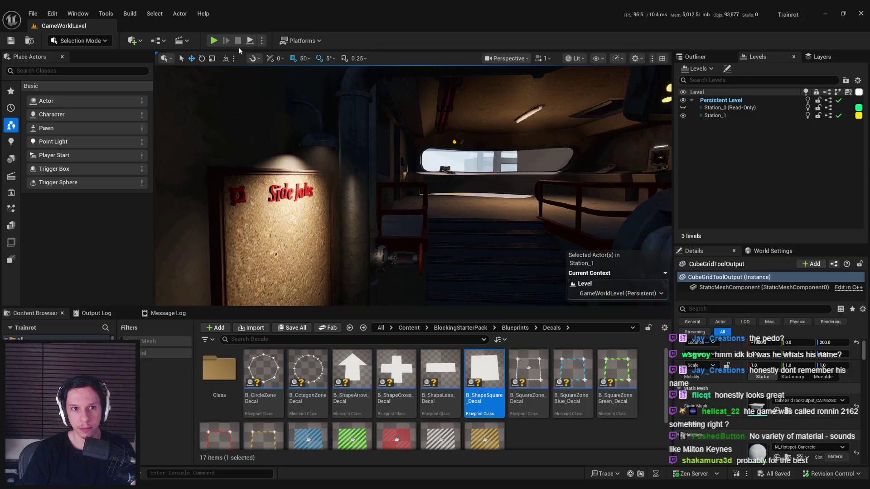
{"action": "left_click", "coordinate": [213, 40]}
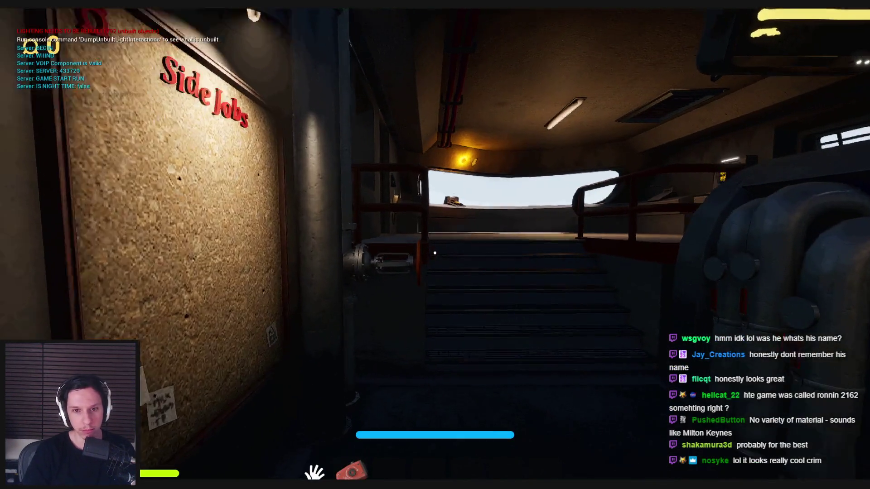
{"action": "key", "text": "w"}
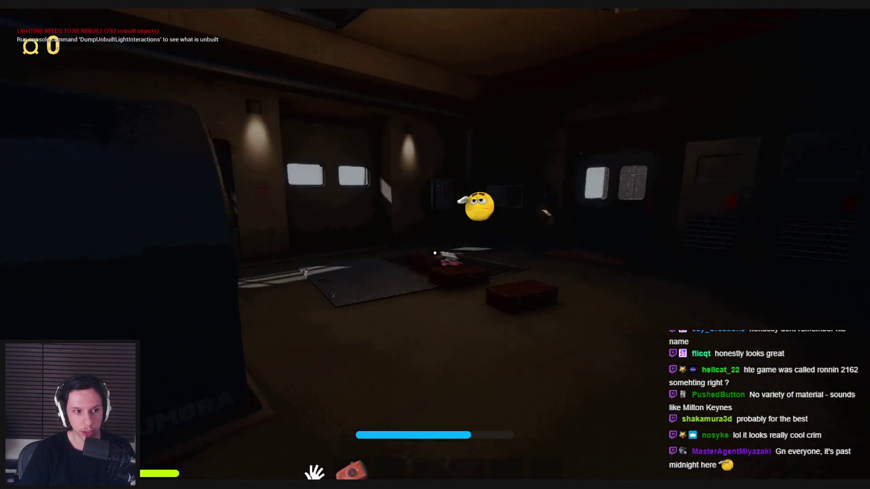
{"action": "key", "text": "w"}
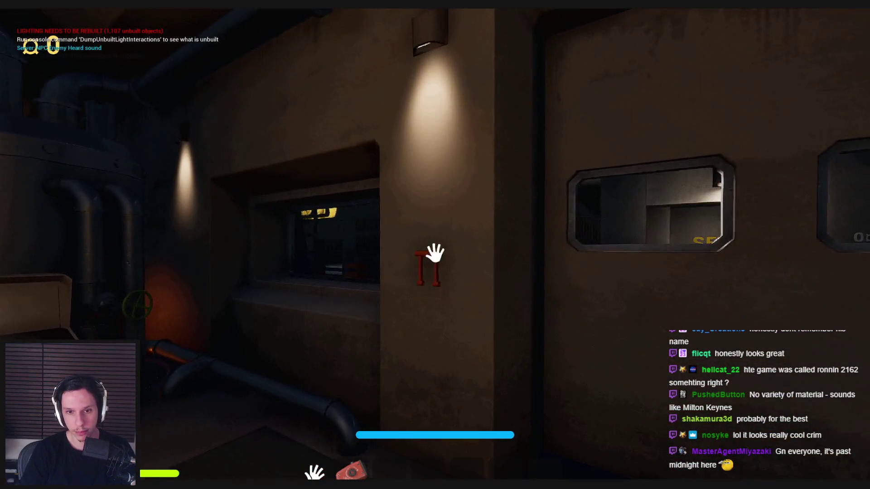
{"action": "key", "text": "e"}
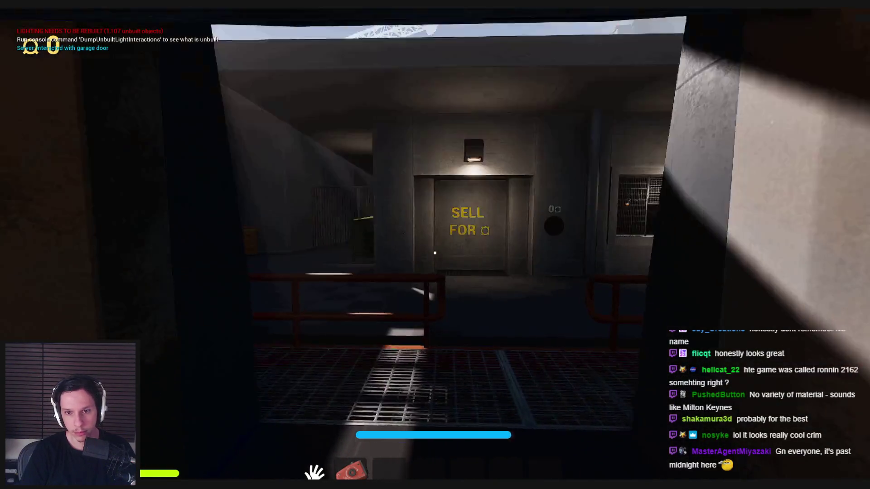
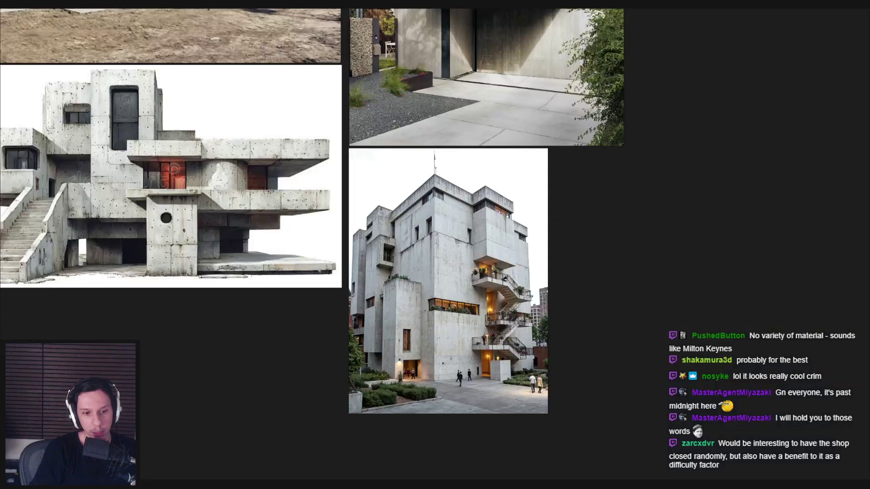
- Zoom in and out around the PureRef board to study the five concrete-building references
{"action": "scroll", "coordinate": [410, 277], "scroll_direction": "up", "scroll_amount": 5}
{"action": "scroll", "coordinate": [430, 283], "scroll_direction": "down", "scroll_amount": 5}
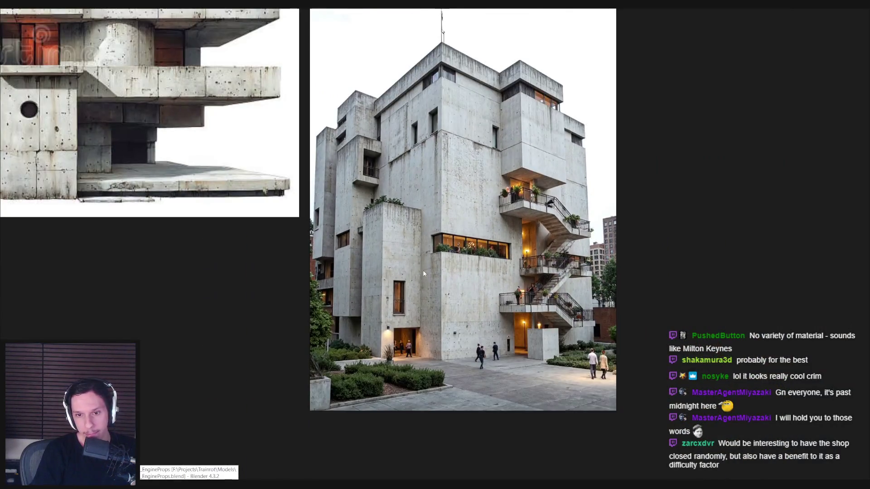
{"action": "scroll", "coordinate": [451, 289], "scroll_direction": "up", "scroll_amount": 2}
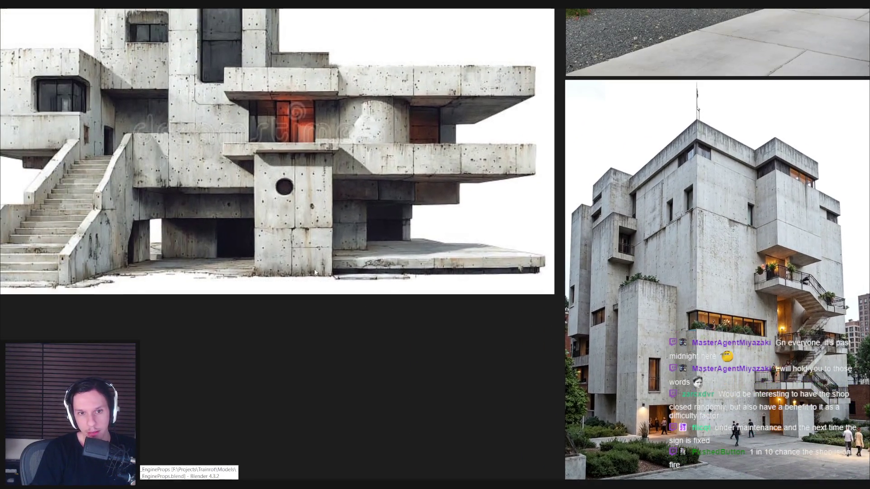
{"action": "scroll", "coordinate": [360, 322], "scroll_direction": "up", "scroll_amount": 2}
{"action": "scroll", "coordinate": [360, 322], "scroll_direction": "down", "scroll_amount": 2}
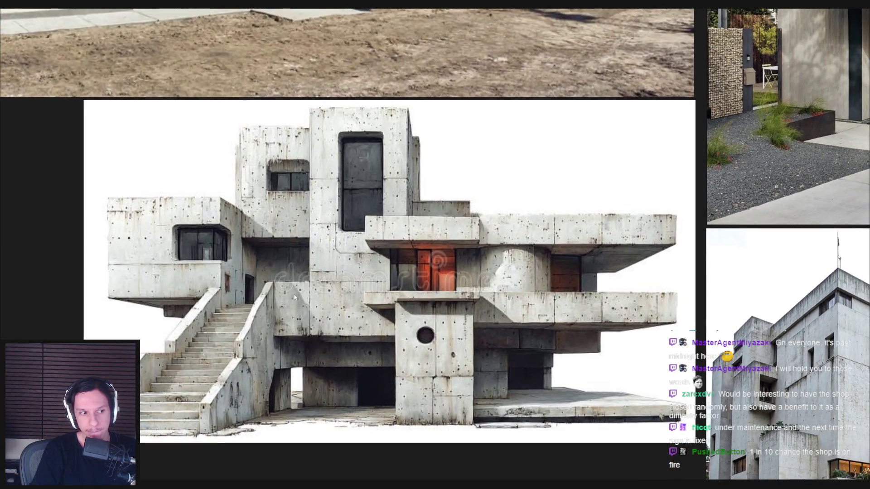
{"action": "scroll", "coordinate": [298, 398], "scroll_direction": "up", "scroll_amount": 2}
{"action": "scroll", "coordinate": [259, 385], "scroll_direction": "down", "scroll_amount": 3}
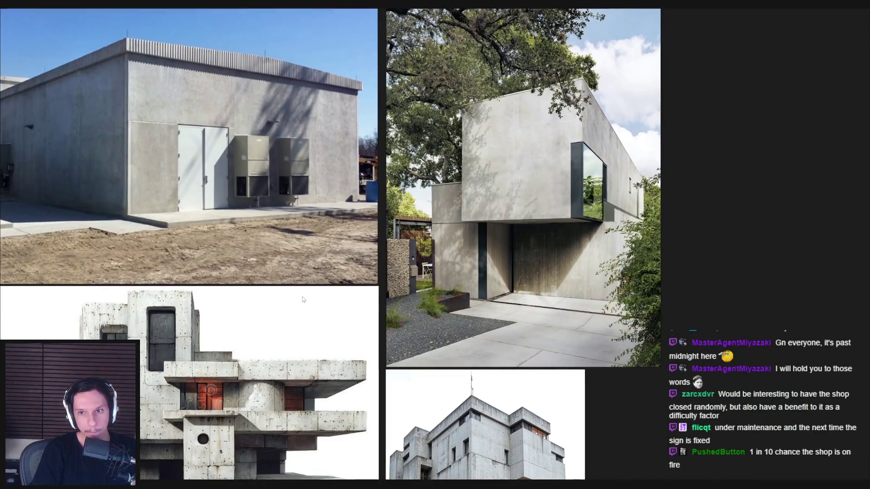
{"action": "scroll", "coordinate": [406, 272], "scroll_direction": "up", "scroll_amount": 2}
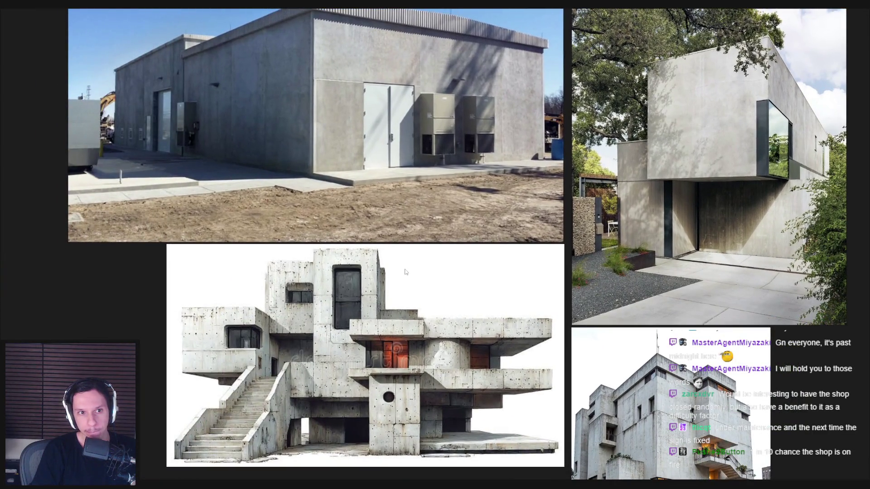
{"action": "scroll", "coordinate": [406, 272], "scroll_direction": "down", "scroll_amount": 2}
- Switch back to Chrome showing the 'Hotspot Texture Maker - Getting Started' video
{"action": "mouse_move", "coordinate": [160, 487]}
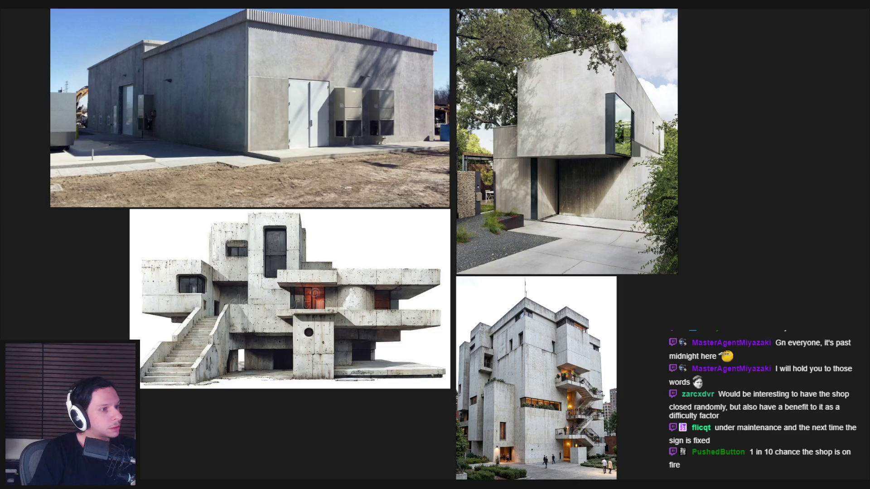
{"action": "key", "text": "alt+Tab"}
{"action": "scroll", "coordinate": [427, 224], "scroll_direction": "down", "scroll_amount": 4}
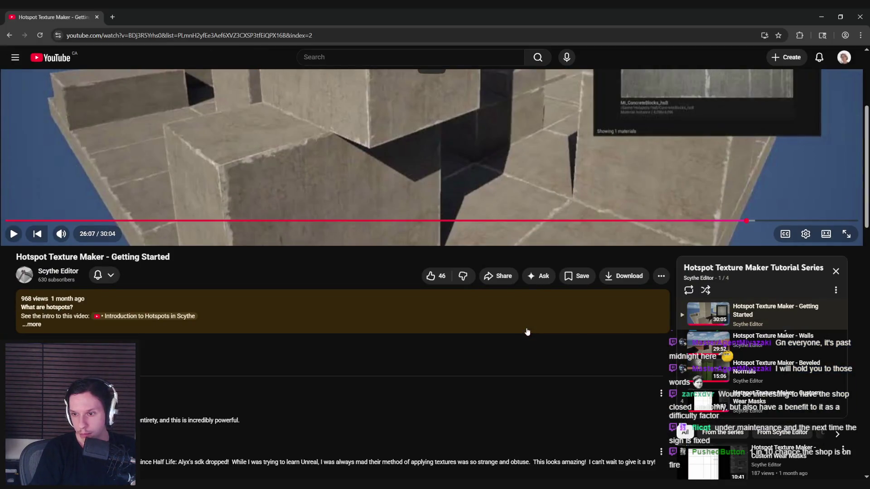
- Open the 'Hotspot Texture Maker - Walls' video and scrub into its texture-graph section
{"action": "left_click", "coordinate": [149, 315]}
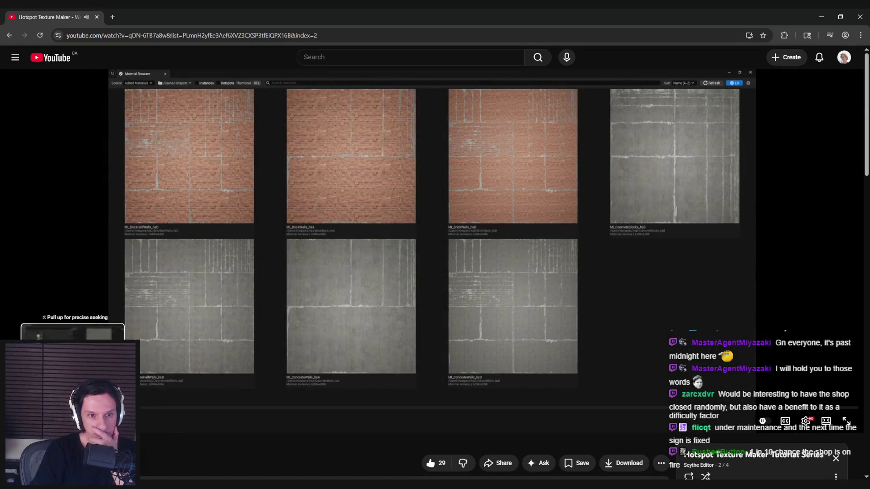
{"action": "left_click_drag", "start_coordinate": [72, 407], "coordinate": [197, 407]}
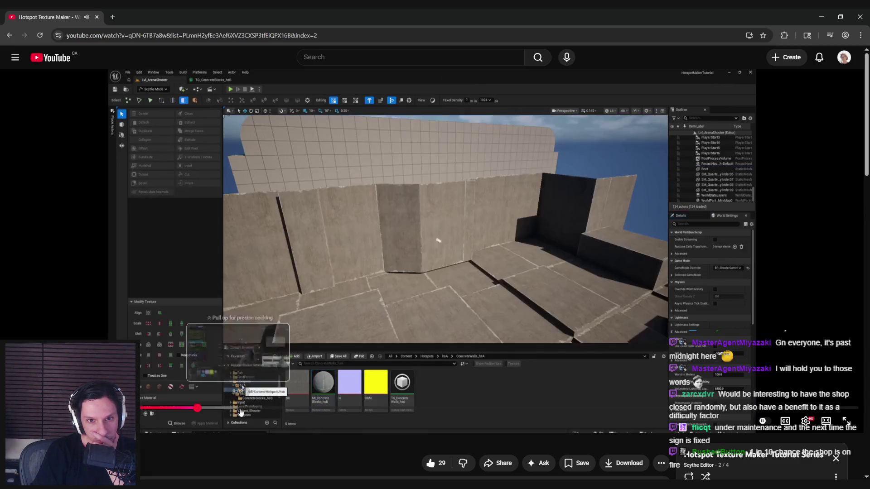
{"action": "left_click", "coordinate": [294, 410]}
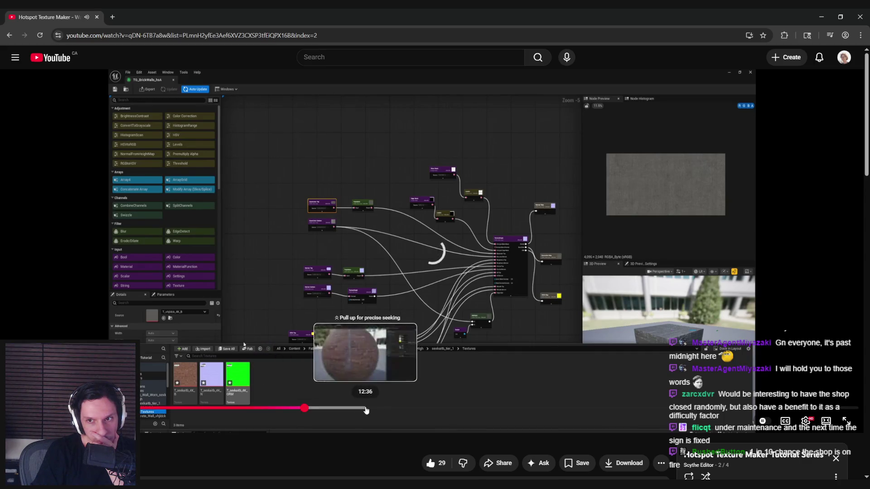
{"action": "left_click_drag", "start_coordinate": [366, 411], "coordinate": [503, 408]}
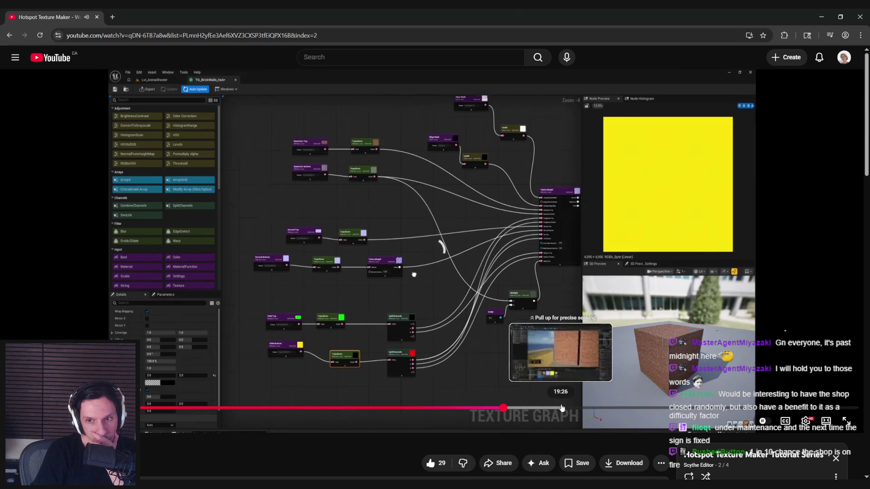
{"action": "left_click", "coordinate": [562, 408]}
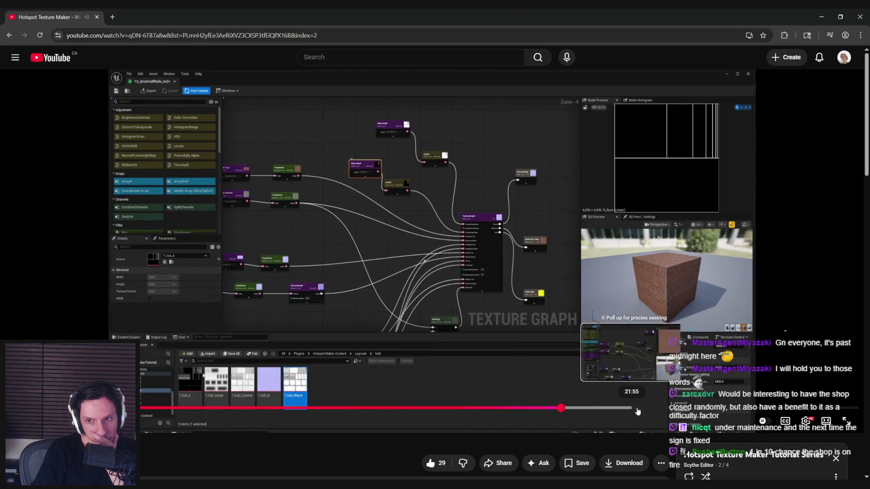
- Skip ahead through the brick-wall level, hotspot data and exporter parts to the gameplay result
{"action": "left_click", "coordinate": [644, 409]}
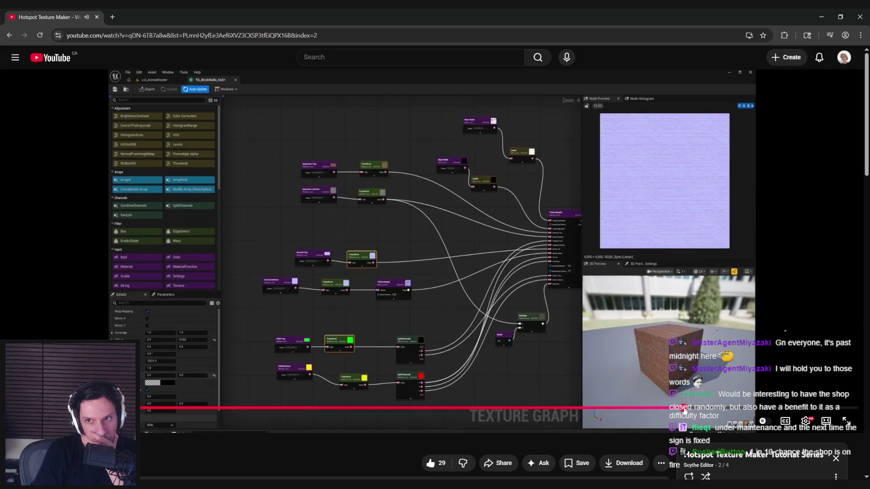
{"action": "left_click", "coordinate": [684, 409]}
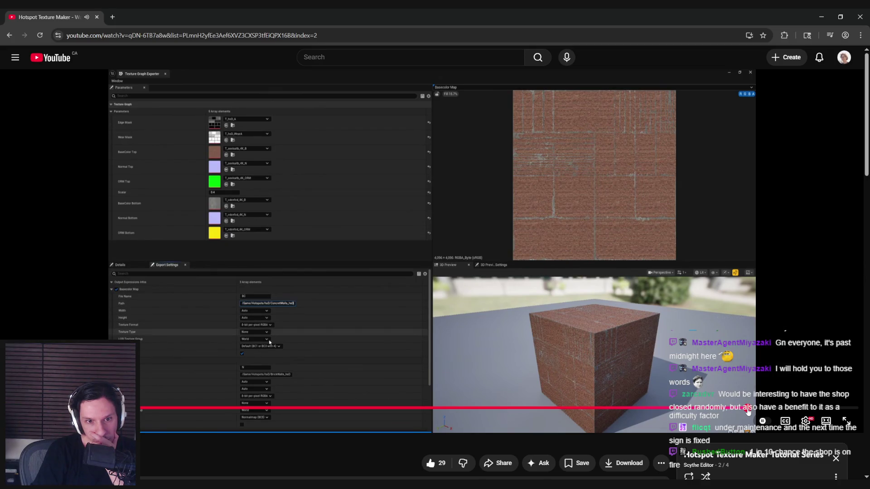
{"action": "left_click", "coordinate": [748, 409]}
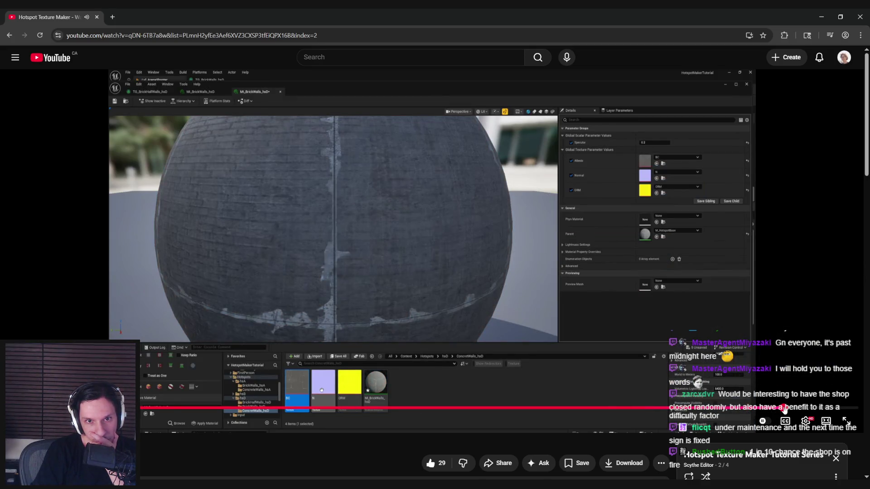
{"action": "left_click", "coordinate": [787, 409]}
{"action": "left_click", "coordinate": [820, 409]}
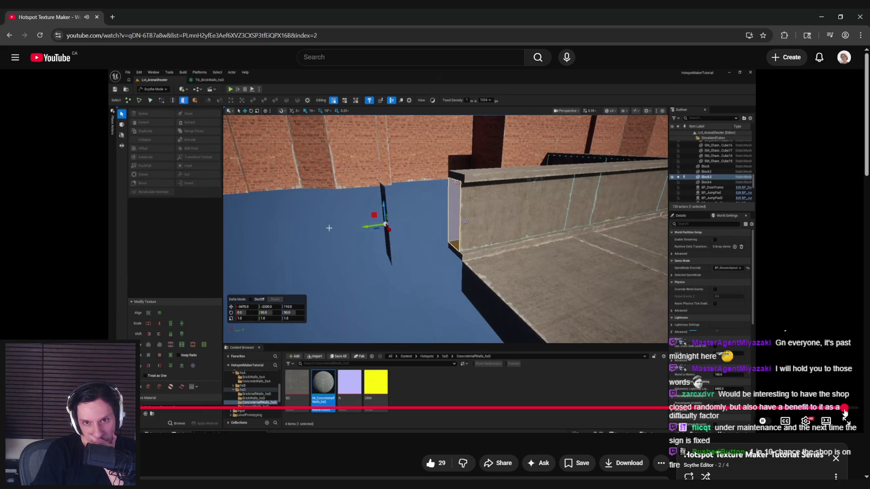
{"action": "left_click", "coordinate": [844, 409]}
- Pause the video on the brick wall and return to the PureRef reference board
{"action": "left_click", "coordinate": [628, 350]}
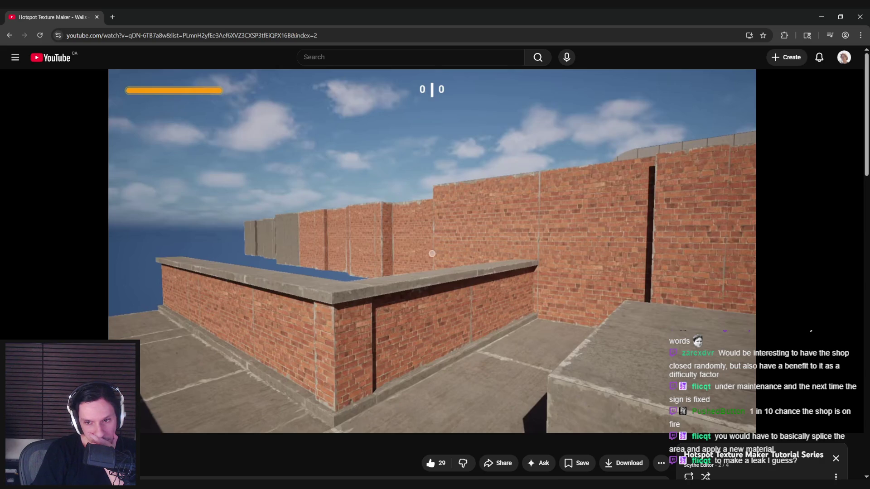
{"action": "mouse_move", "coordinate": [478, 350]}
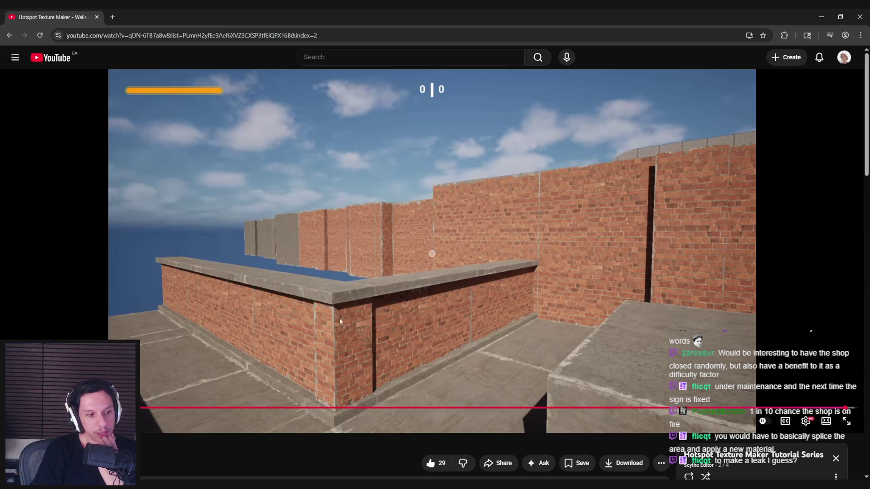
{"action": "key", "text": "alt+Tab"}
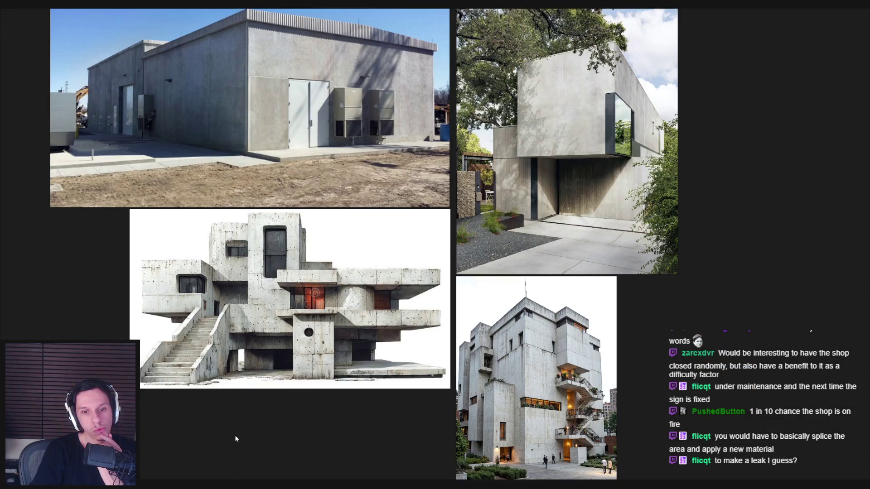
- In M_Hotspot-Concrete, view the T_Hotspot-Concrete_D base colour texture, then close it
{"action": "left_click", "coordinate": [318, 453]}
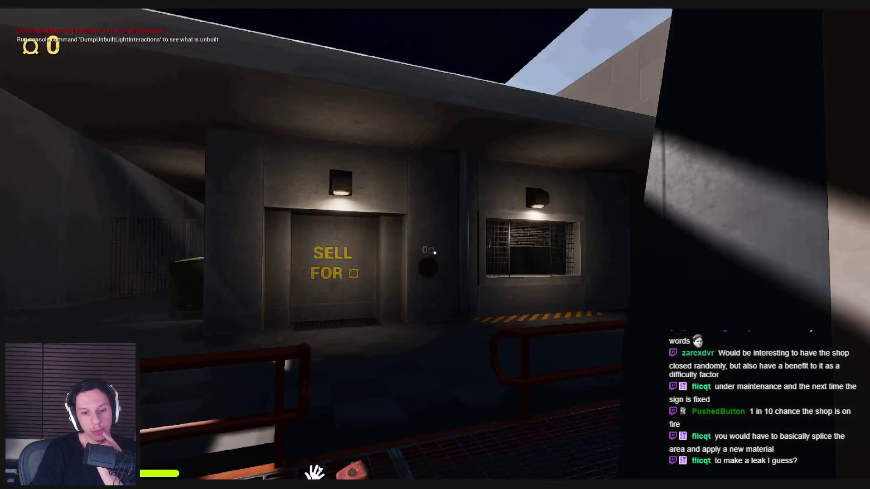
{"action": "left_click", "coordinate": [225, 146]}
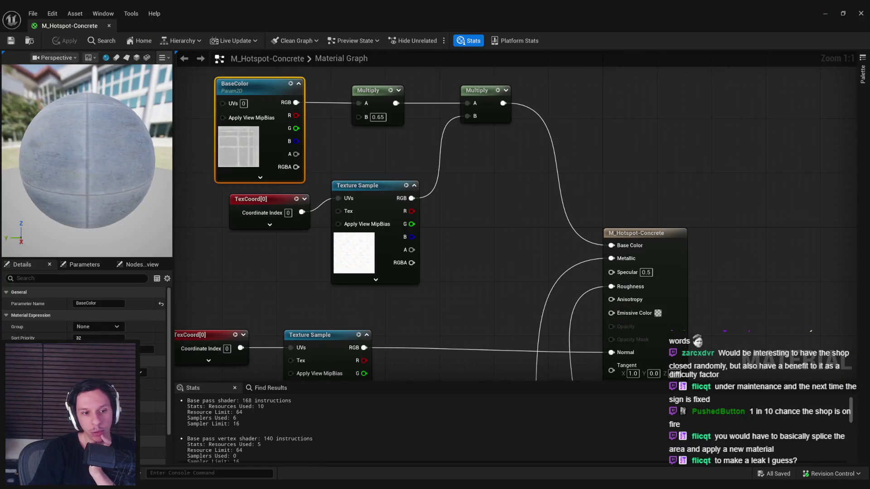
{"action": "scroll", "coordinate": [84, 313], "scroll_direction": "down", "scroll_amount": 2}
{"action": "double_click", "coordinate": [238, 146]}
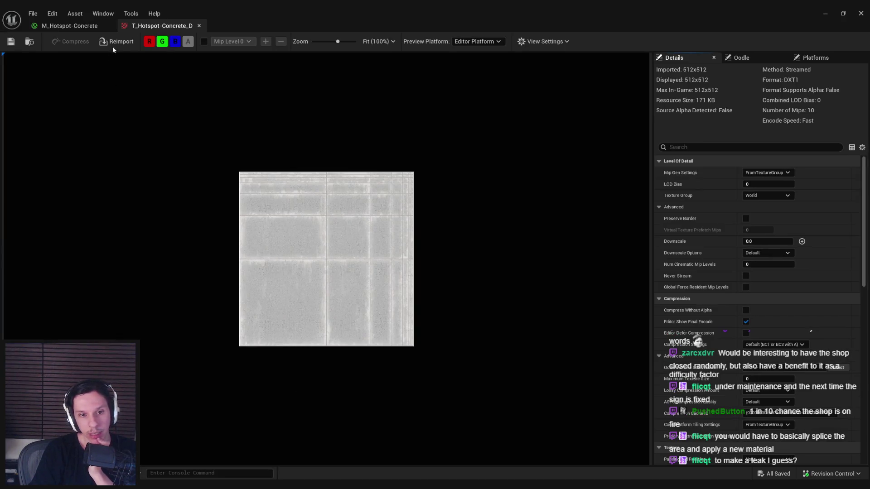
{"action": "middle_click", "coordinate": [148, 27]}
{"action": "left_click", "coordinate": [241, 280]}
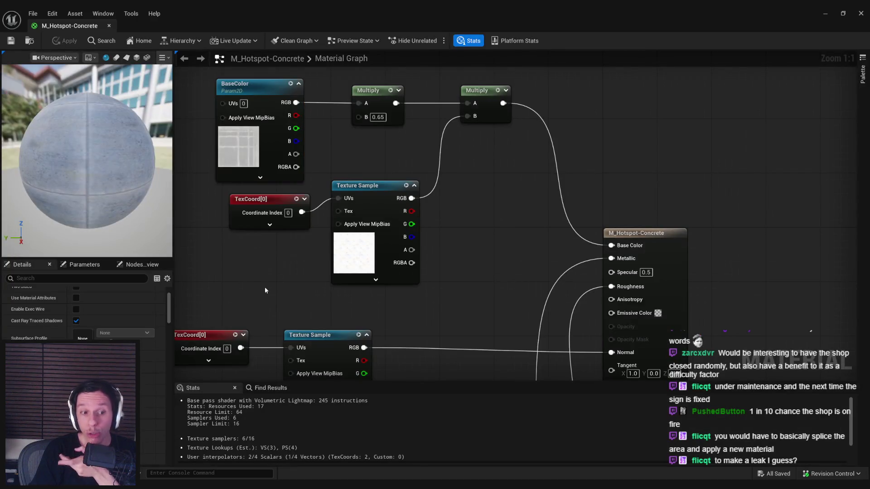
- Minimize the material editor and stop the GameWorldLevel play session
{"action": "left_click", "coordinate": [825, 13]}
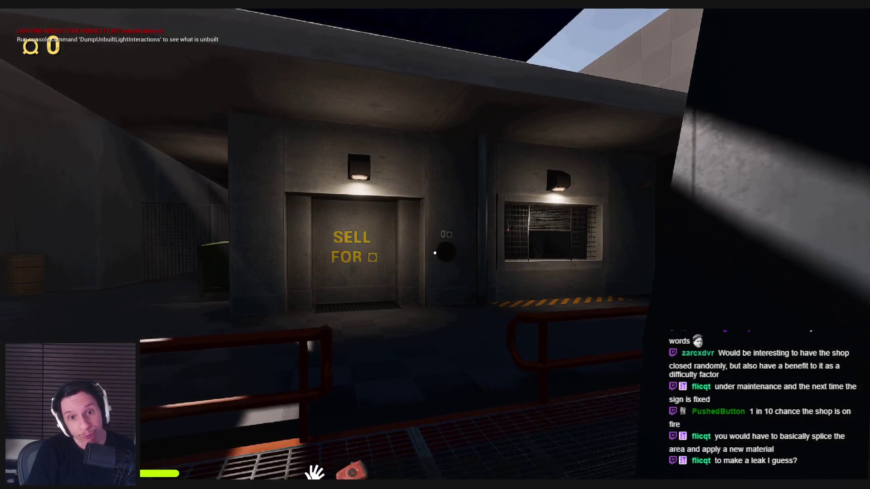
{"action": "key", "text": "Escape"}
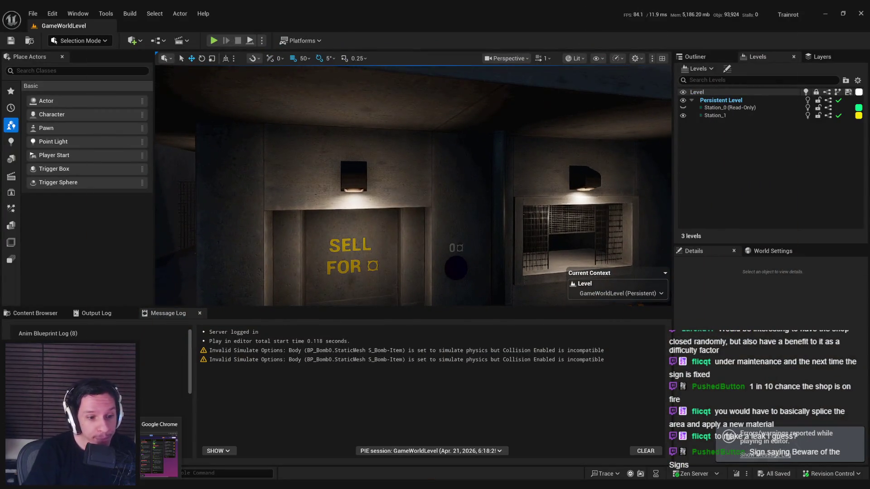
{"action": "key", "text": "super"}
- Launch Affinity Photo 2, dismiss the update notice, and create a 256 px wide blank document
{"action": "type", "text": "photo"}
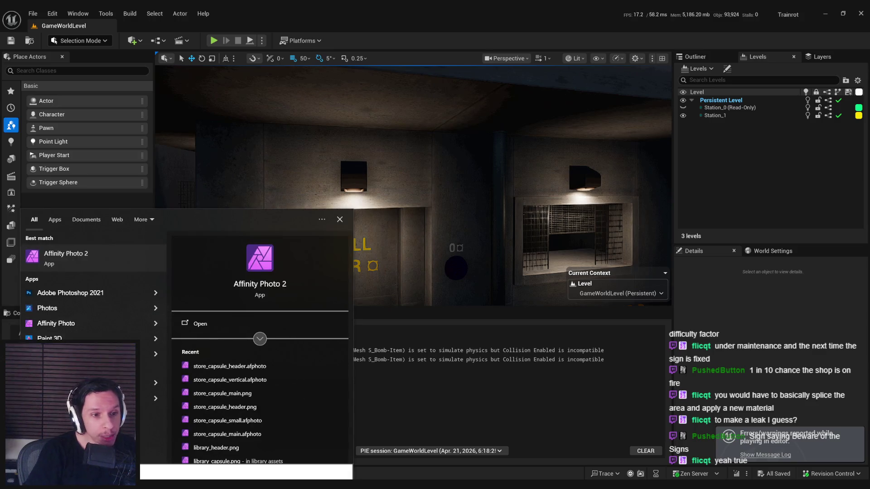
{"action": "left_click", "coordinate": [78, 259]}
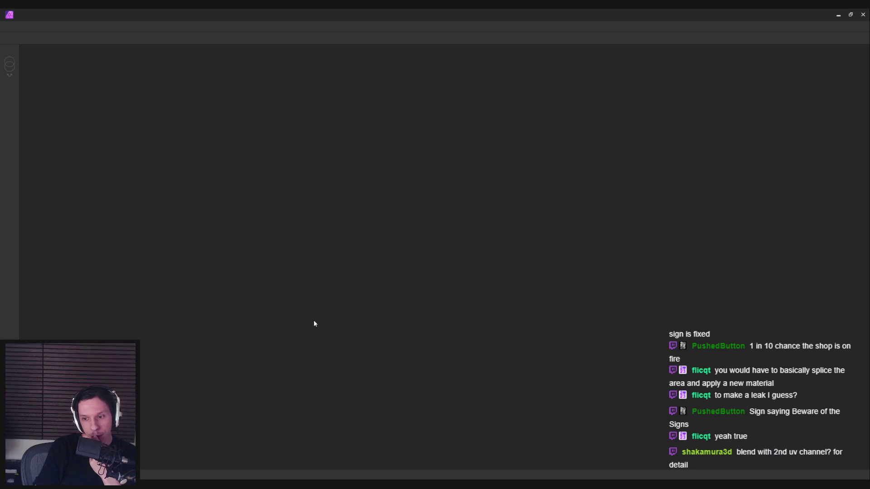
{"action": "left_click", "coordinate": [408, 257]}
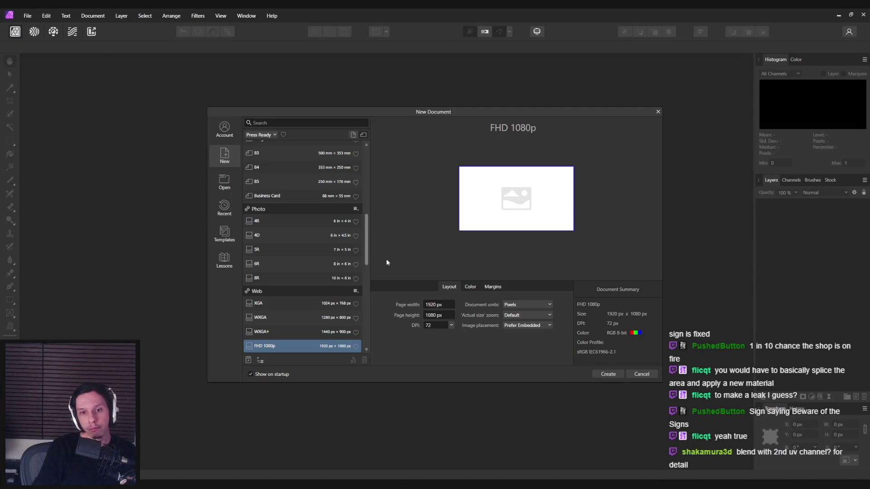
{"action": "type", "text": "256"}
{"action": "key", "text": "Tab"}
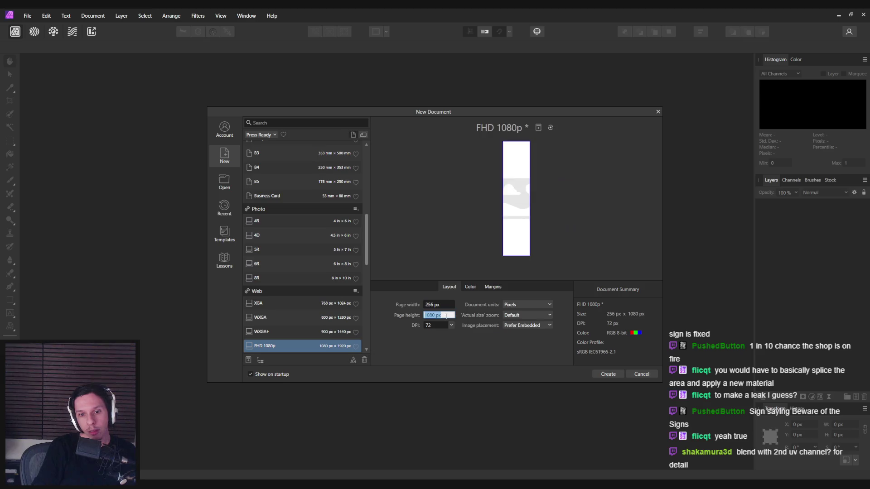
{"action": "left_click", "coordinate": [605, 374]}
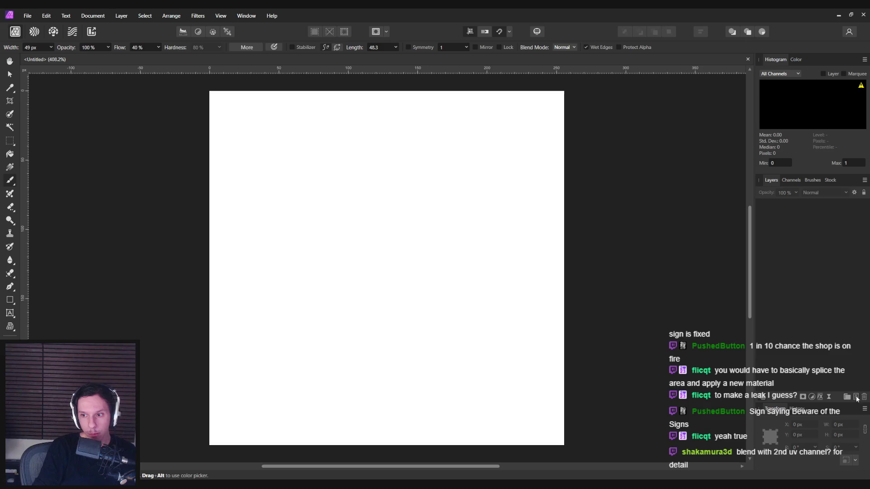
- Add a second pixel layer to the new document
{"action": "scroll", "coordinate": [306, 266], "scroll_direction": "down", "scroll_amount": 1}
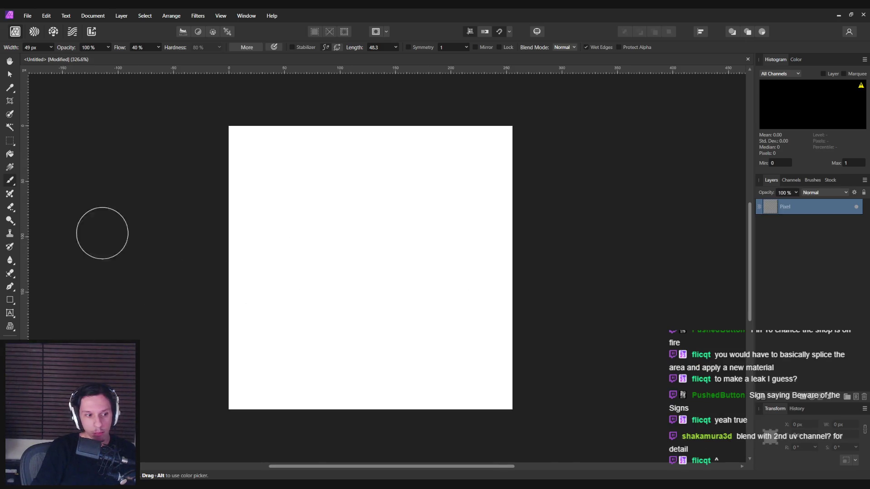
{"action": "left_click", "coordinate": [10, 154]}
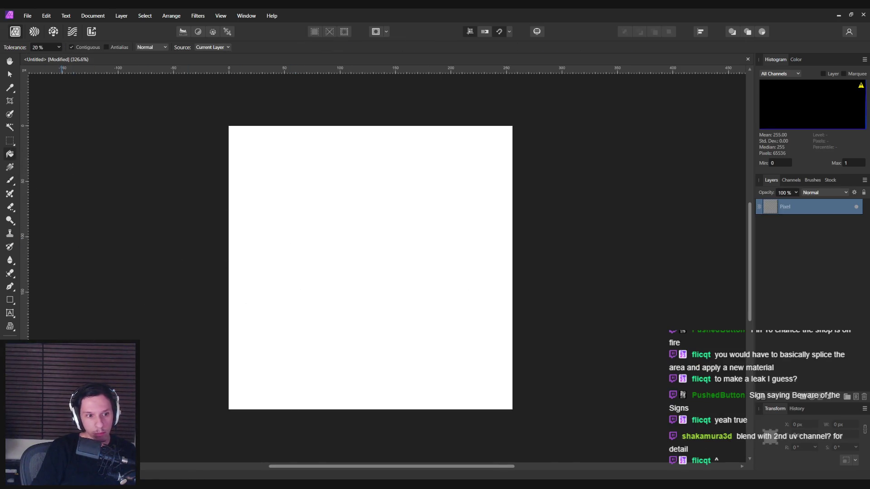
{"action": "left_click", "coordinate": [854, 398]}
{"action": "key", "text": "b"}
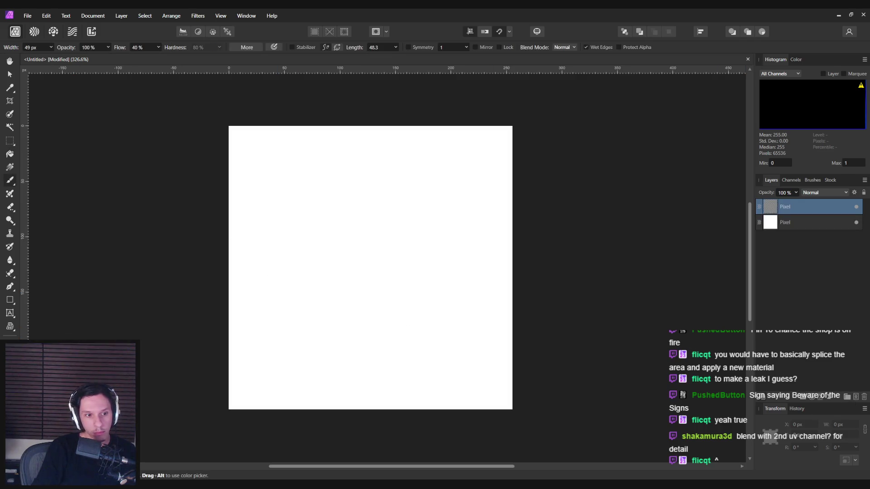
- Set the brush colour to pale warm grey ADA4A1 and pick the Paint Brush
{"action": "key", "text": "c"}
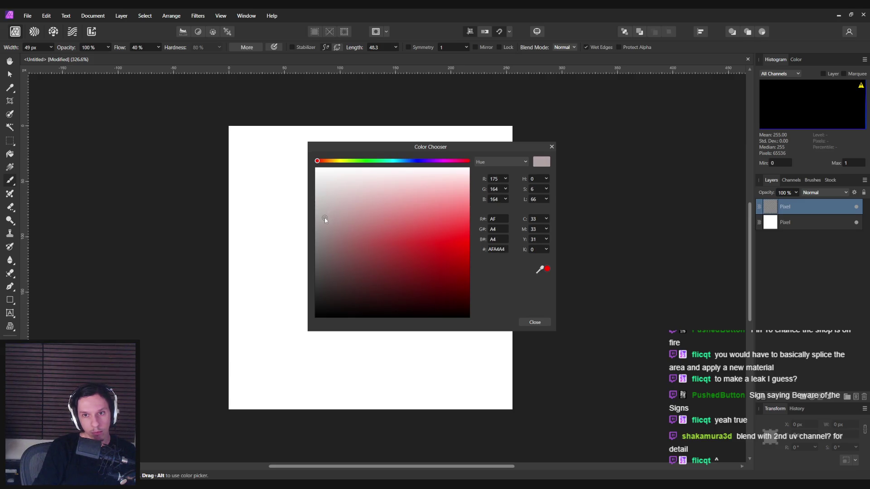
{"action": "left_click_drag", "start_coordinate": [332, 162], "coordinate": [322, 161]}
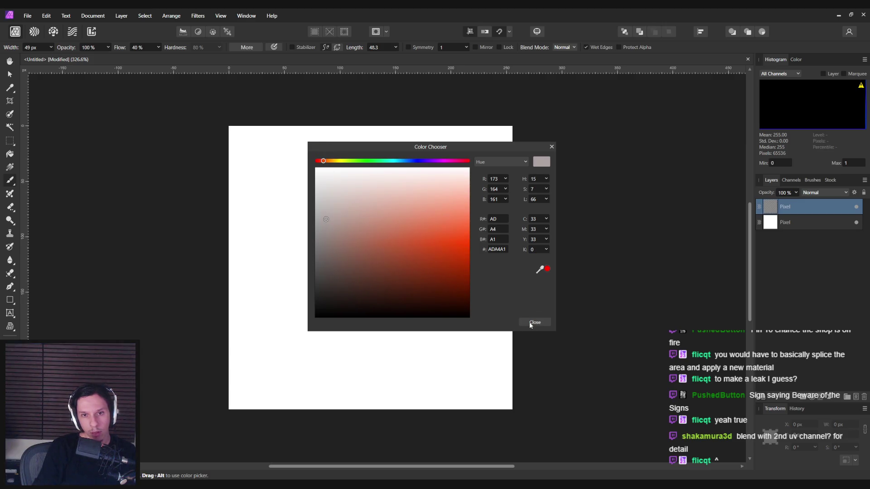
{"action": "left_click", "coordinate": [531, 323]}
{"action": "key", "text": "g"}
{"action": "key", "text": "b"}
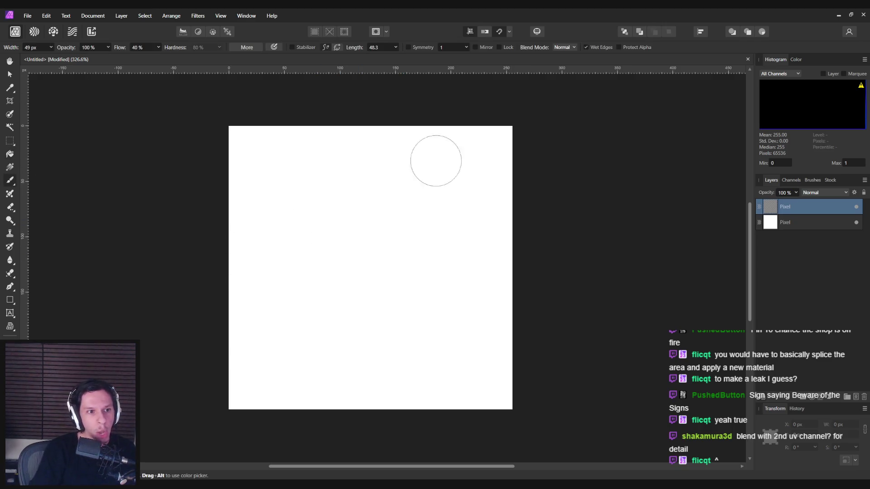
- Show the Brushes panel and test the Wax Pastel brush, undoing each stroke
{"action": "left_click", "coordinate": [811, 180]}
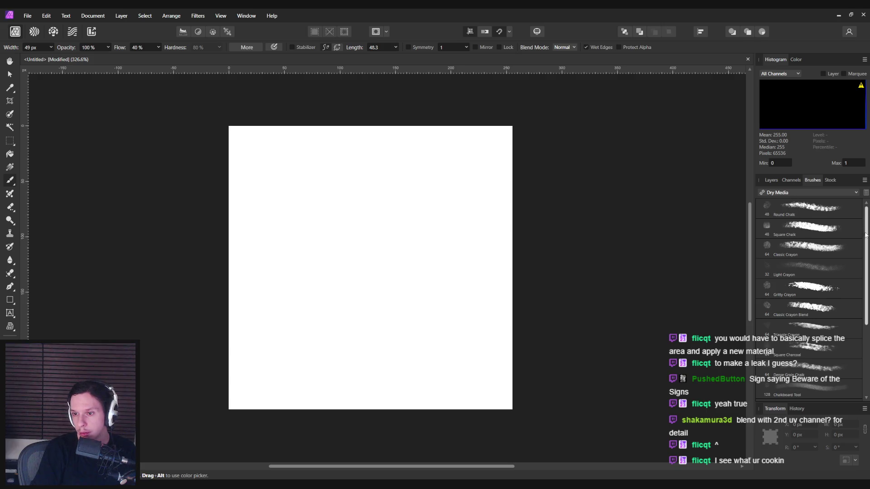
{"action": "left_click_drag", "start_coordinate": [865, 234], "coordinate": [865, 314]}
{"action": "left_click", "coordinate": [825, 317]}
{"action": "mouse_move", "coordinate": [264, 184]}
{"action": "left_mouse_down"}
{"action": "mouse_move", "coordinate": [388, 227]}
{"action": "mouse_move", "coordinate": [417, 362]}
{"action": "left_mouse_up"}
{"action": "key", "text": "ctrl+z"}
{"action": "left_click_drag", "start_coordinate": [271, 164], "coordinate": [272, 351]}
{"action": "key", "text": "ctrl+z"}
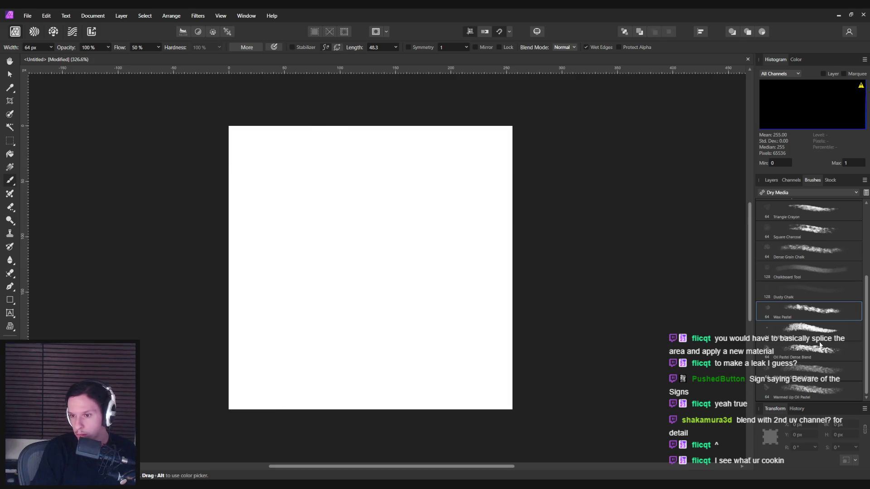
- In spatter_brushes, try the Etching Dirty, Nebula Magic and Organic Noise 2 brushes with undone strokes
{"action": "left_click", "coordinate": [798, 192]}
{"action": "left_click", "coordinate": [783, 297]}
{"action": "left_click", "coordinate": [810, 231]}
{"action": "left_click_drag", "start_coordinate": [317, 272], "coordinate": [453, 363]}
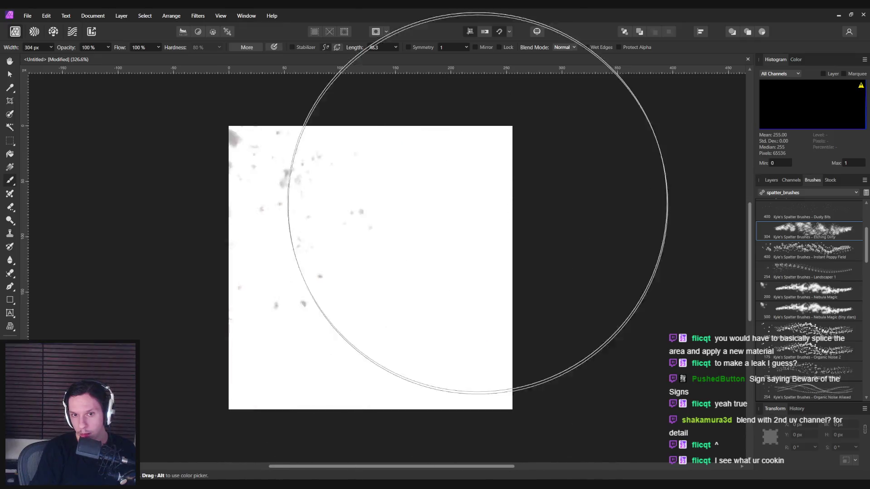
{"action": "key", "text": "ctrl+z"}
{"action": "left_click", "coordinate": [811, 290]}
{"action": "mouse_move", "coordinate": [294, 204]}
{"action": "left_mouse_down"}
{"action": "mouse_move", "coordinate": [398, 417]}
{"action": "mouse_move", "coordinate": [381, 379]}
{"action": "left_mouse_up"}
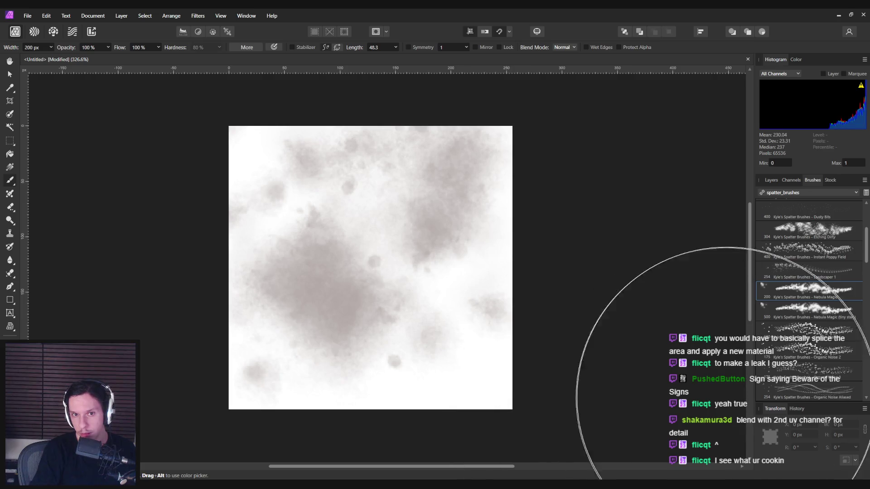
{"action": "key", "text": "ctrl+z"}
{"action": "scroll", "coordinate": [823, 353], "scroll_direction": "down", "scroll_amount": 2}
{"action": "left_click", "coordinate": [811, 290]}
{"action": "left_click_drag", "start_coordinate": [281, 145], "coordinate": [373, 400]}
{"action": "key", "text": "ctrl+z"}
{"action": "left_click_drag", "start_coordinate": [521, 204], "coordinate": [620, 258]}
{"action": "key", "text": "ctrl+z"}
- Test the tiny-stars Nebula Magic, Scattered Dust and another spatter brush, undoing each stroke
{"action": "left_click", "coordinate": [811, 249]}
{"action": "mouse_move", "coordinate": [369, 368]}
{"action": "left_mouse_down"}
{"action": "mouse_move", "coordinate": [417, 340]}
{"action": "mouse_move", "coordinate": [349, 320]}
{"action": "left_mouse_up"}
{"action": "key", "text": "ctrl+z"}
{"action": "scroll", "coordinate": [861, 300], "scroll_direction": "down", "scroll_amount": 3}
{"action": "left_click", "coordinate": [843, 324]}
{"action": "left_click_drag", "start_coordinate": [290, 317], "coordinate": [359, 243]}
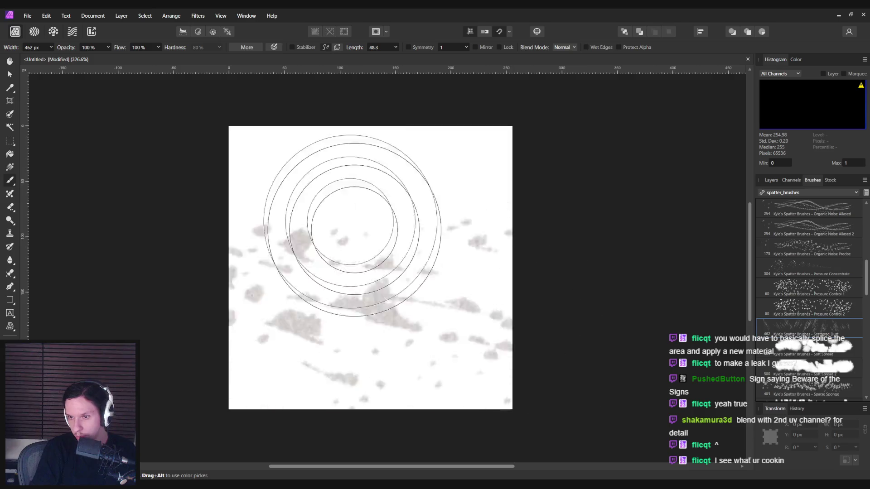
{"action": "key", "text": "ctrl+z"}
{"action": "left_click_drag", "start_coordinate": [344, 190], "coordinate": [368, 379]}
{"action": "key", "text": "ctrl+z"}
{"action": "left_click_drag", "start_coordinate": [370, 295], "coordinate": [584, 290]}
{"action": "key", "text": "ctrl+z"}
{"action": "left_click", "coordinate": [811, 349]}
{"action": "mouse_move", "coordinate": [317, 263]}
{"action": "left_mouse_down"}
{"action": "mouse_move", "coordinate": [323, 398]}
{"action": "mouse_move", "coordinate": [418, 264]}
{"action": "left_mouse_up"}
{"action": "key", "text": "ctrl+z"}
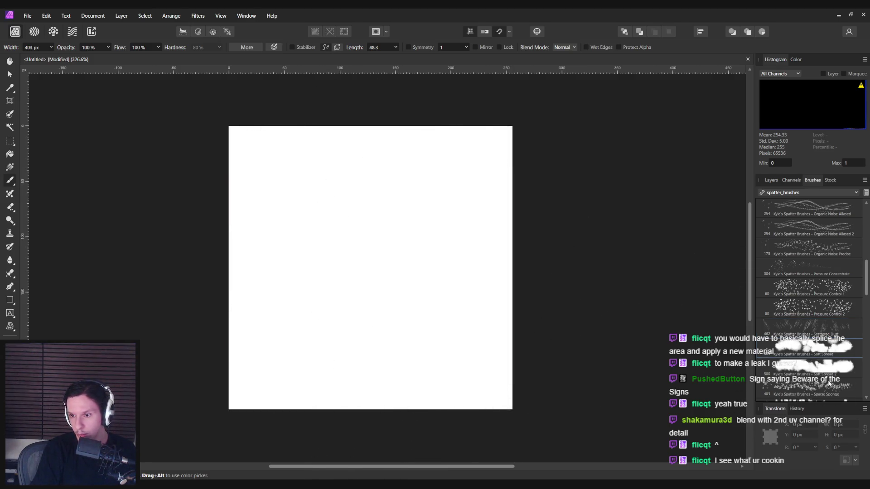
{"action": "scroll", "coordinate": [811, 299], "scroll_direction": "down", "scroll_amount": 4}
- Try the Spatter and Spatter Bot Larger brushes with test dabs, undoing them
{"action": "left_click", "coordinate": [809, 325]}
{"action": "mouse_move", "coordinate": [290, 175]}
{"action": "left_mouse_down"}
{"action": "mouse_move", "coordinate": [355, 236]}
{"action": "mouse_move", "coordinate": [317, 389]}
{"action": "left_mouse_up"}
{"action": "key", "text": "ctrl+z"}
{"action": "mouse_move", "coordinate": [450, 167]}
{"action": "left_mouse_down"}
{"action": "mouse_move", "coordinate": [417, 330]}
{"action": "mouse_move", "coordinate": [419, 385]}
{"action": "left_mouse_up"}
{"action": "scroll", "coordinate": [814, 320], "scroll_direction": "down", "scroll_amount": 3}
{"action": "key", "text": "ctrl+z"}
{"action": "left_click", "coordinate": [814, 312]}
{"action": "mouse_move", "coordinate": [431, 181]}
{"action": "left_mouse_down"}
{"action": "mouse_move", "coordinate": [357, 239]}
{"action": "mouse_move", "coordinate": [436, 369]}
{"action": "left_mouse_up"}
{"action": "key", "text": "ctrl+z"}
{"action": "left_click", "coordinate": [828, 351]}
{"action": "mouse_move", "coordinate": [389, 182]}
{"action": "left_mouse_down"}
{"action": "mouse_move", "coordinate": [360, 375]}
{"action": "mouse_move", "coordinate": [573, 383]}
{"action": "left_mouse_up"}
{"action": "key", "text": "ctrl+z"}
{"action": "left_click_drag", "start_coordinate": [359, 252], "coordinate": [525, 379]}
{"action": "key", "text": "ctrl+z"}
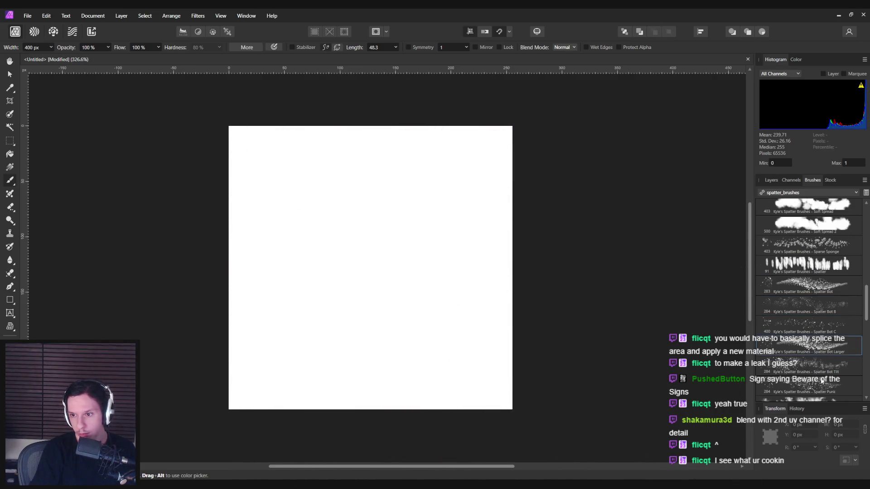
{"action": "scroll", "coordinate": [810, 294], "scroll_direction": "down", "scroll_amount": 3}
- Paint heavy grey spatter across the canvas with the 502 px Splashy brush
{"action": "left_click", "coordinate": [811, 322]}
{"action": "mouse_move", "coordinate": [371, 190]}
{"action": "left_mouse_down"}
{"action": "mouse_move", "coordinate": [398, 271]}
{"action": "mouse_move", "coordinate": [395, 384]}
{"action": "left_mouse_up"}
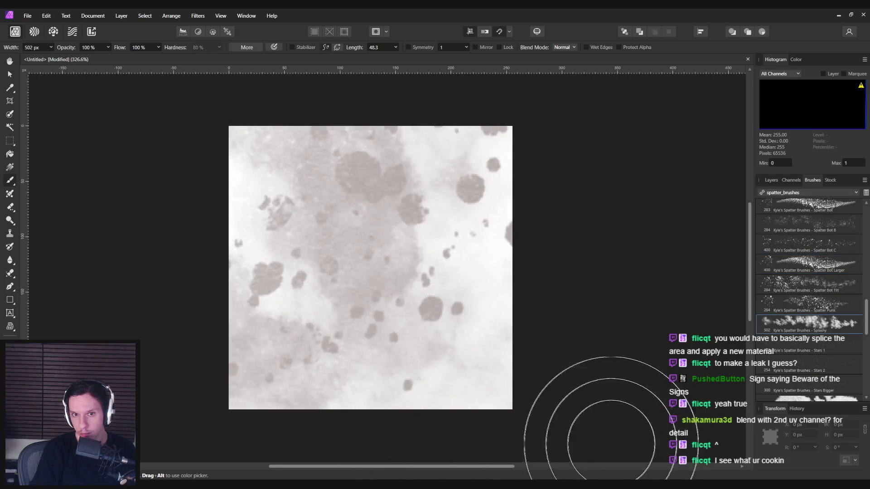
{"action": "key", "text": "ctrl+z"}
{"action": "left_click", "coordinate": [400, 256]}
{"action": "key", "text": "ctrl+z"}
{"action": "left_click_drag", "start_coordinate": [383, 304], "coordinate": [398, 189]}
{"action": "key", "text": "ctrl+z"}
{"action": "mouse_move", "coordinate": [349, 202]}
{"action": "left_mouse_down"}
{"action": "mouse_move", "coordinate": [368, 321]}
{"action": "mouse_move", "coordinate": [535, 354]}
{"action": "mouse_move", "coordinate": [407, 320]}
{"action": "mouse_move", "coordinate": [528, 451]}
{"action": "left_mouse_up"}
{"action": "key", "text": "ctrl+z"}
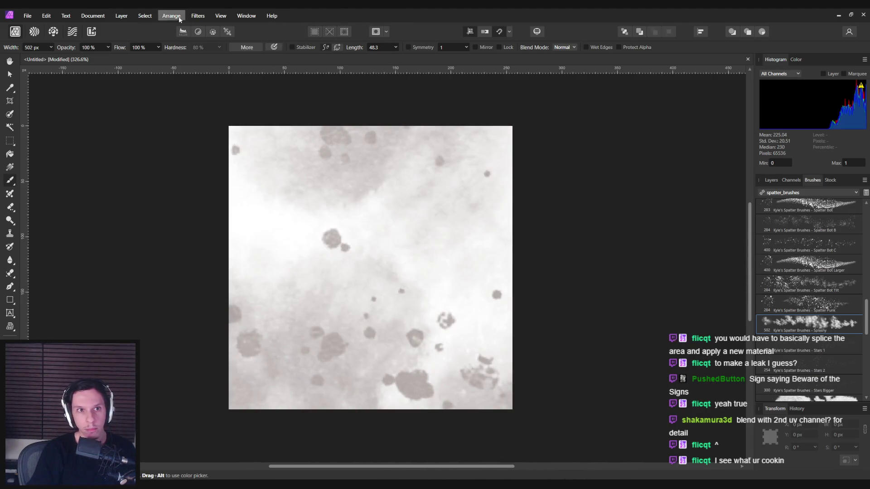
- Apply a Motion Blur at 270° rotation with a reduced radius to the spatter
{"action": "left_click", "coordinate": [198, 16]}
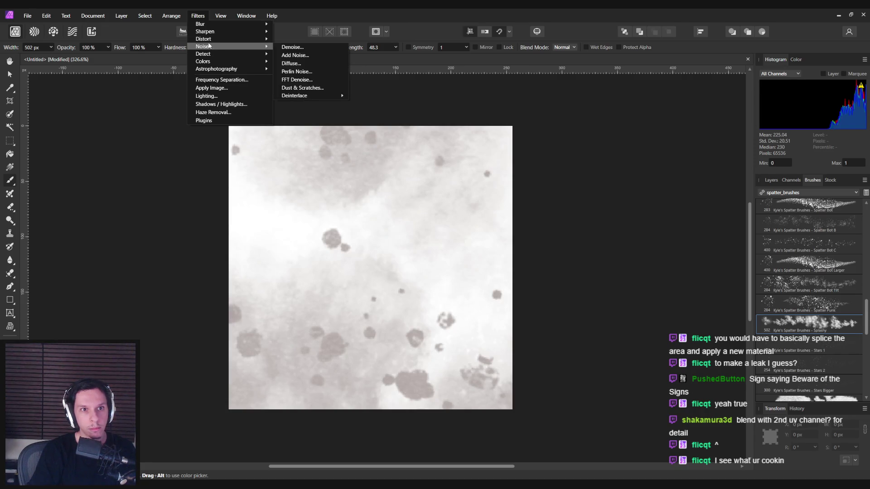
{"action": "mouse_move", "coordinate": [218, 39]}
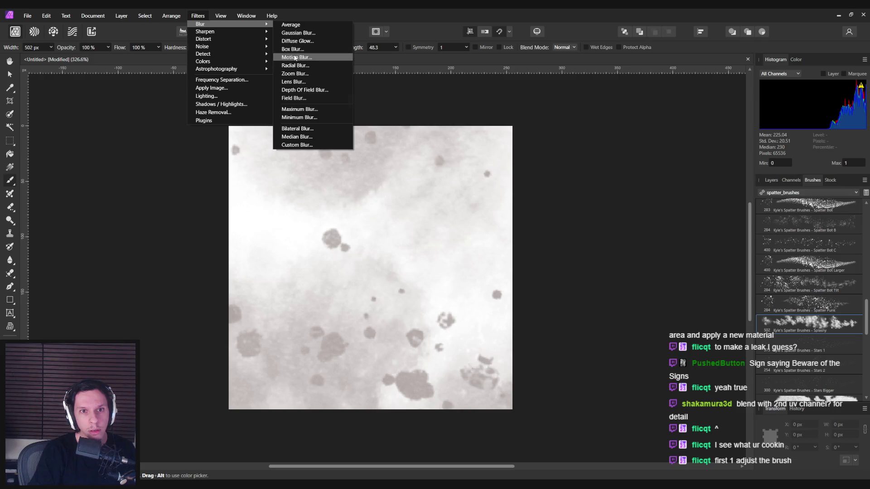
{"action": "left_click", "coordinate": [295, 58]}
{"action": "left_click_drag", "start_coordinate": [669, 428], "coordinate": [665, 437]}
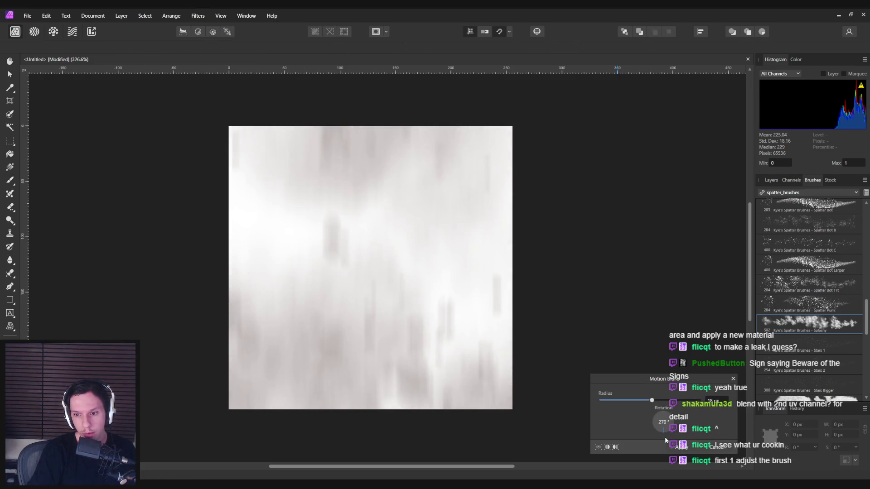
{"action": "mouse_move", "coordinate": [651, 400]}
{"action": "left_mouse_down"}
{"action": "mouse_move", "coordinate": [623, 403]}
{"action": "mouse_move", "coordinate": [660, 404]}
{"action": "left_mouse_up"}
{"action": "left_click", "coordinate": [682, 451]}
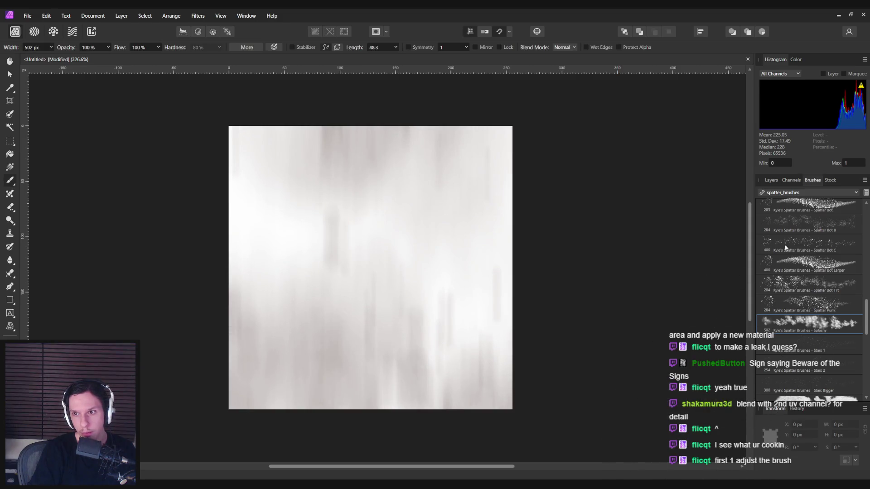
- Show the Layers panel and switch the brush colour to a greenish grey
{"action": "left_click", "coordinate": [772, 180]}
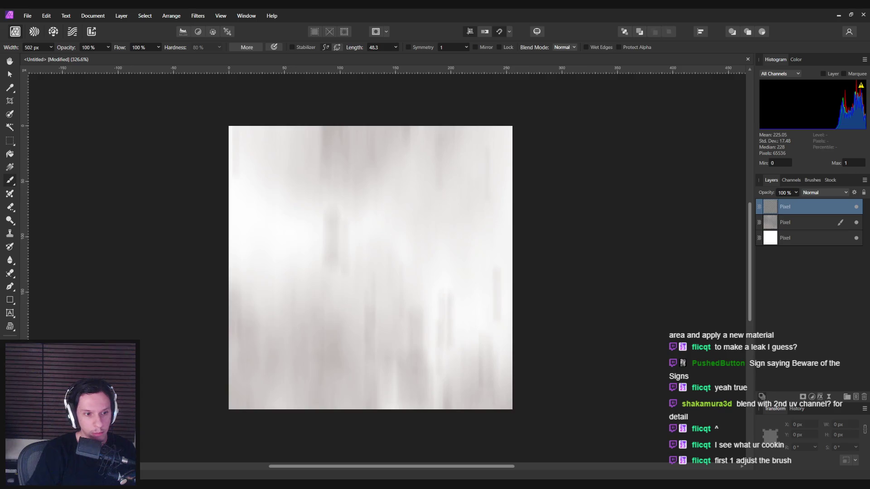
{"action": "key", "text": "ctrl+shift+c"}
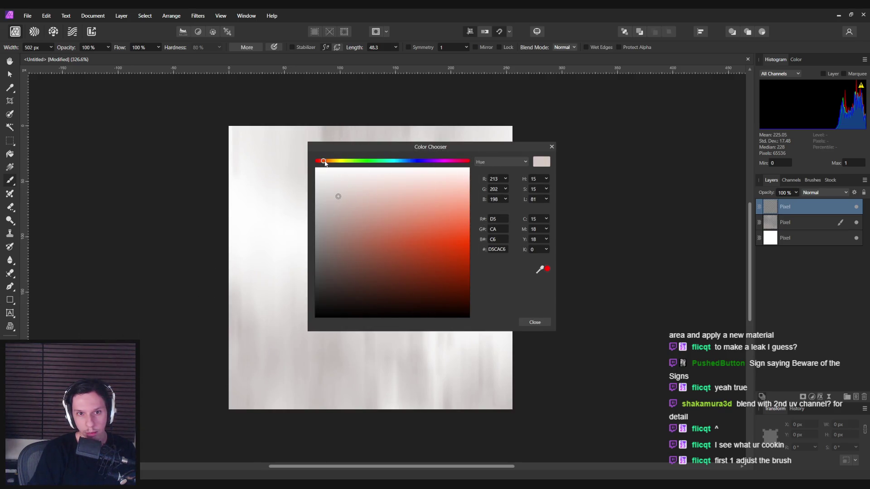
{"action": "mouse_move", "coordinate": [325, 163]}
{"action": "left_mouse_down"}
{"action": "mouse_move", "coordinate": [409, 166]}
{"action": "mouse_move", "coordinate": [354, 170]}
{"action": "left_mouse_up"}
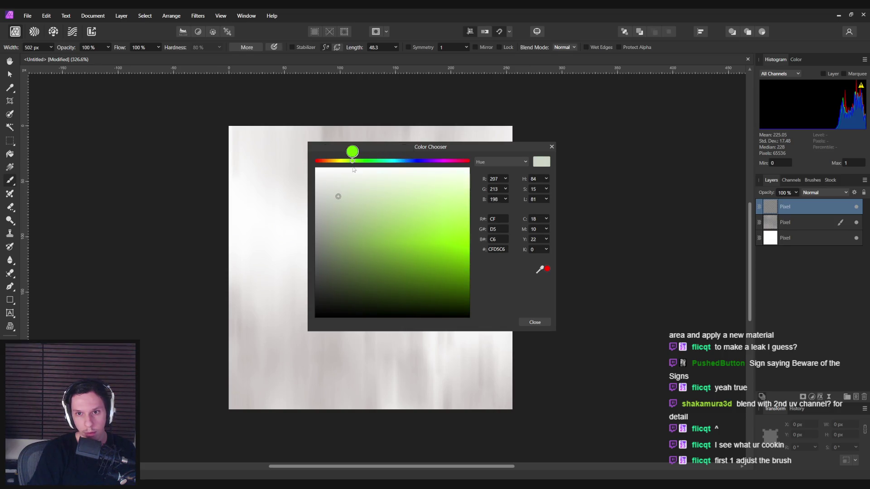
{"action": "left_click", "coordinate": [535, 322]}
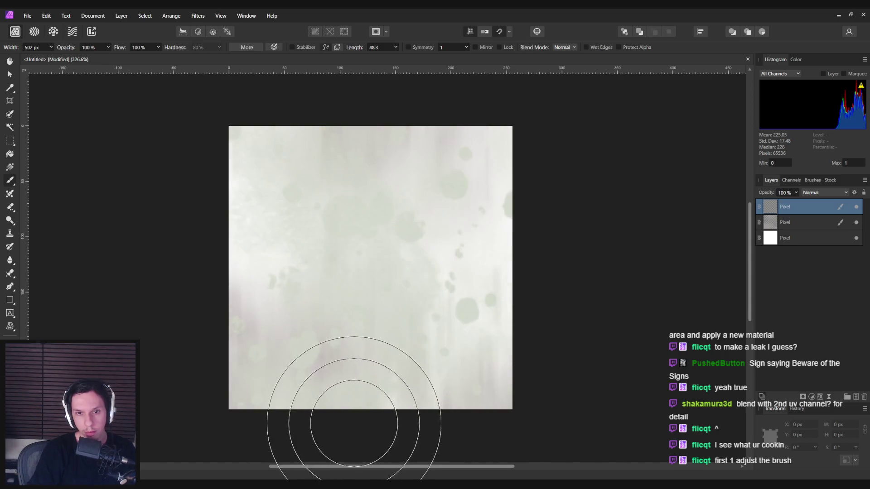
- Paint faint greenish spatter over the streaks, redoing one stroke
{"action": "left_click_drag", "start_coordinate": [360, 224], "coordinate": [359, 349]}
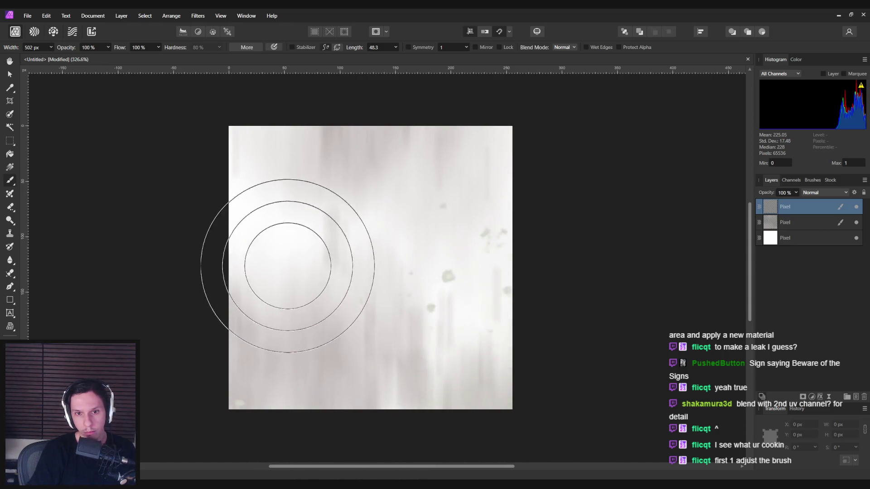
{"action": "mouse_move", "coordinate": [289, 397]}
{"action": "left_mouse_down"}
{"action": "mouse_move", "coordinate": [290, 221]}
{"action": "mouse_move", "coordinate": [365, 202]}
{"action": "mouse_move", "coordinate": [369, 243]}
{"action": "mouse_move", "coordinate": [367, 184]}
{"action": "left_mouse_up"}
{"action": "key", "text": "ctrl+z"}
{"action": "key", "text": "ctrl+z"}
{"action": "key", "text": "ctrl+z"}
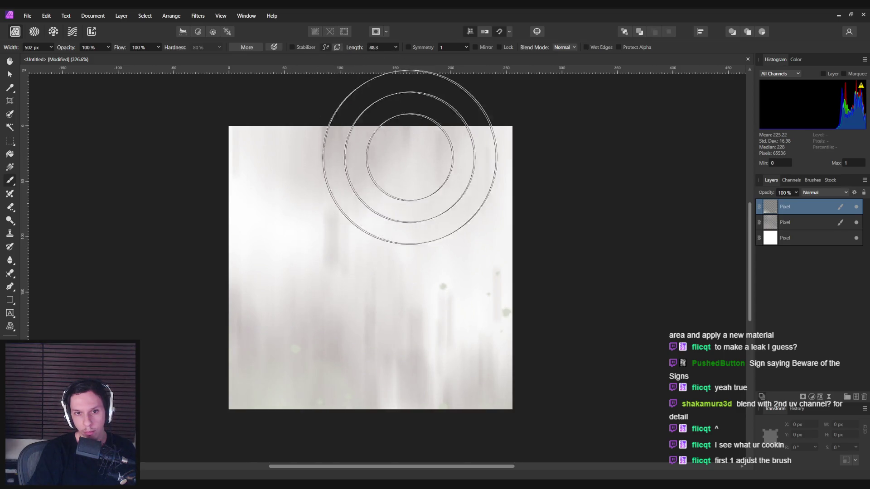
{"action": "mouse_move", "coordinate": [436, 194]}
{"action": "left_mouse_down"}
{"action": "mouse_move", "coordinate": [408, 184]}
{"action": "mouse_move", "coordinate": [412, 232]}
{"action": "mouse_move", "coordinate": [460, 231]}
{"action": "mouse_move", "coordinate": [492, 244]}
{"action": "left_mouse_up"}
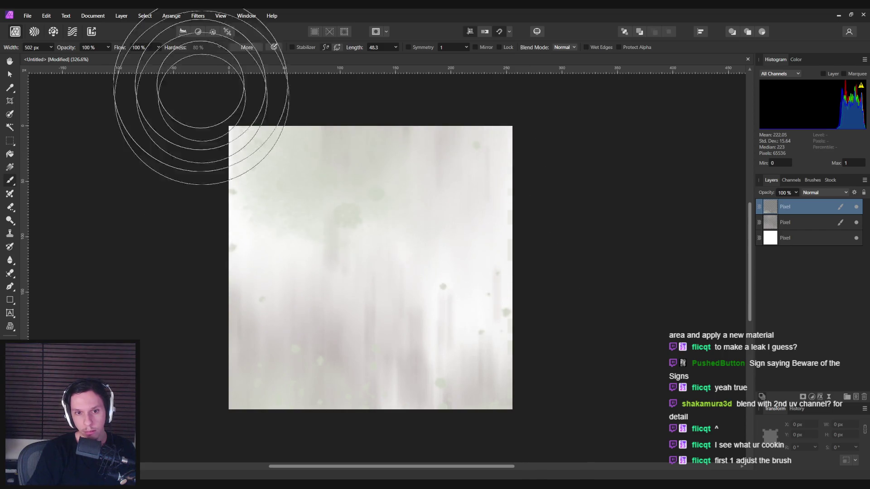
- Back out the greenish spatter, then hide and reshow layers to compare the streaks
{"action": "left_click", "coordinate": [198, 15]}
{"action": "key", "text": "Escape"}
{"action": "key", "text": "ctrl+z"}
{"action": "key", "text": "ctrl+z"}
{"action": "left_click", "coordinate": [858, 207]}
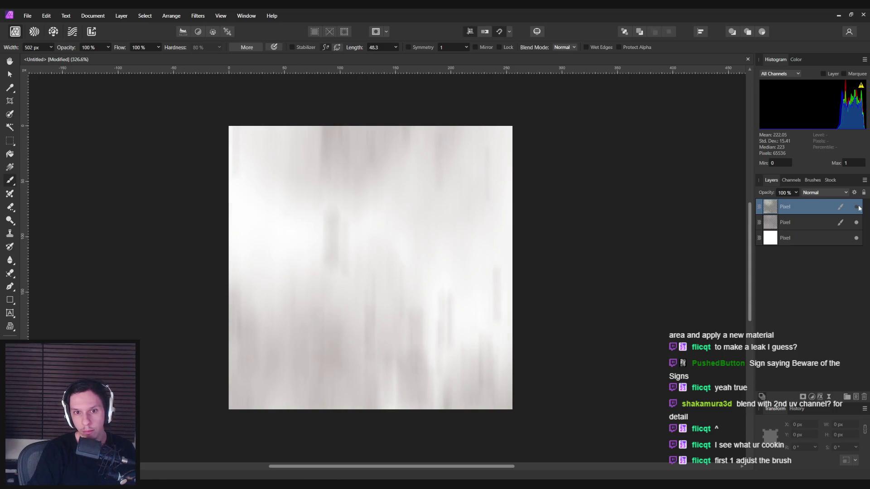
{"action": "left_click", "coordinate": [858, 221]}
{"action": "left_click", "coordinate": [858, 221]}
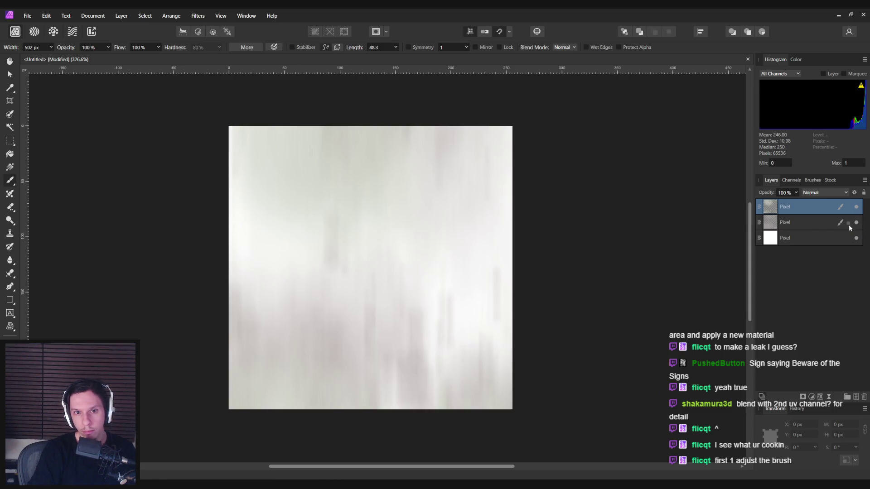
- Merge the three selected layers into a single pixel layer
{"action": "scroll", "coordinate": [514, 268], "scroll_direction": "down", "scroll_amount": 5}
{"action": "scroll", "coordinate": [660, 271], "scroll_direction": "up", "scroll_amount": 3}
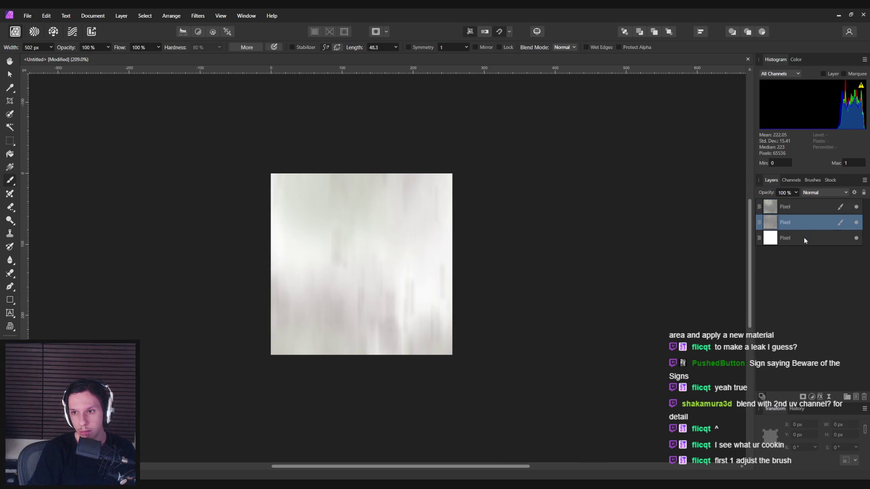
{"action": "left_click", "coordinate": [802, 238], "text": "shift"}
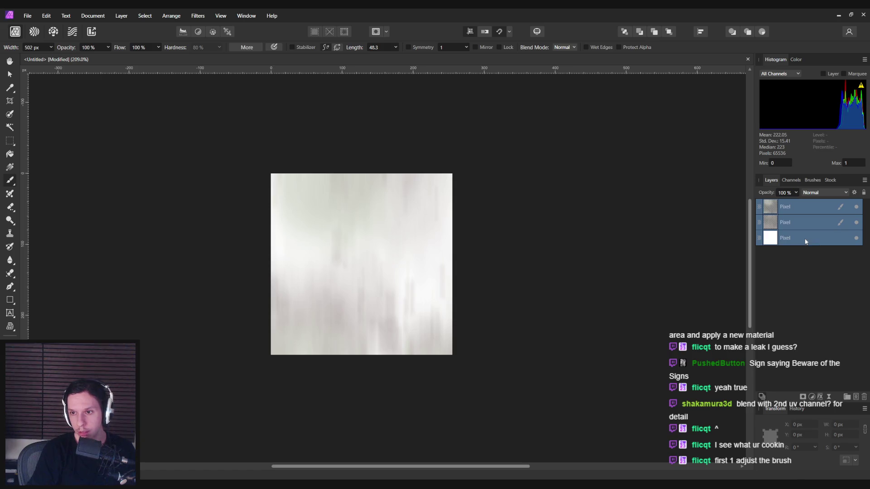
{"action": "right_click", "coordinate": [806, 241]}
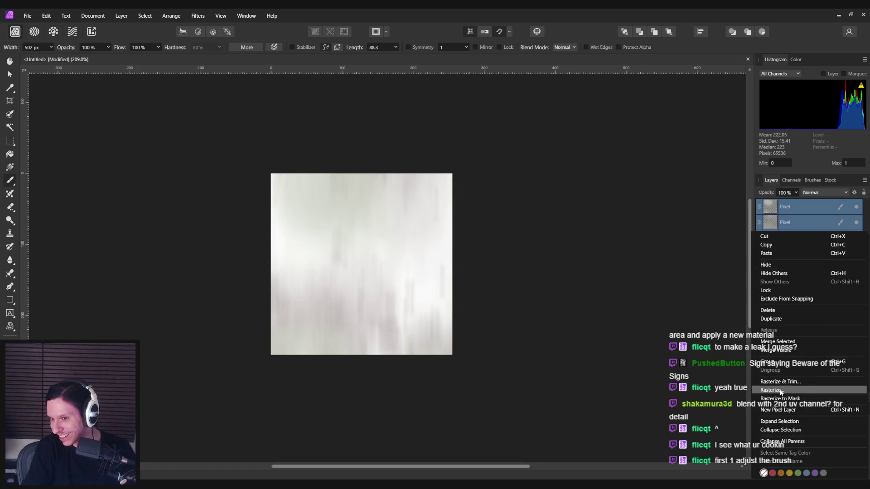
{"action": "key", "text": "Escape"}
{"action": "right_click", "coordinate": [793, 238]}
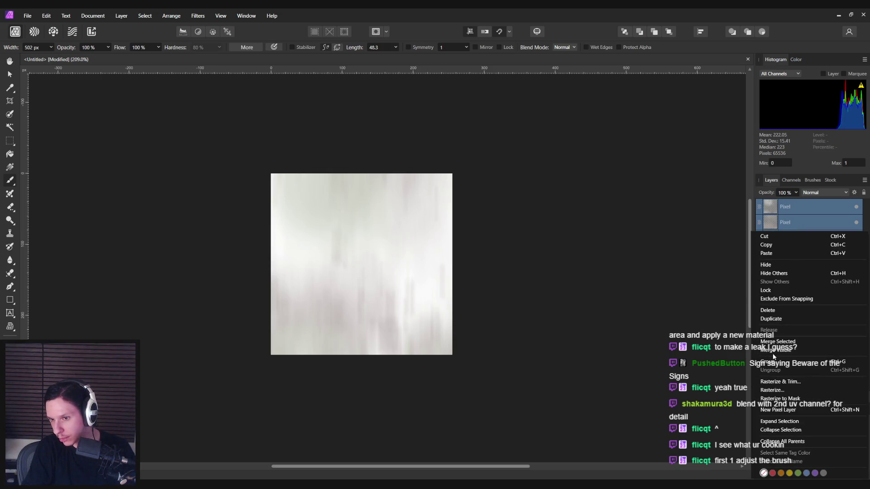
{"action": "key", "text": "Escape"}
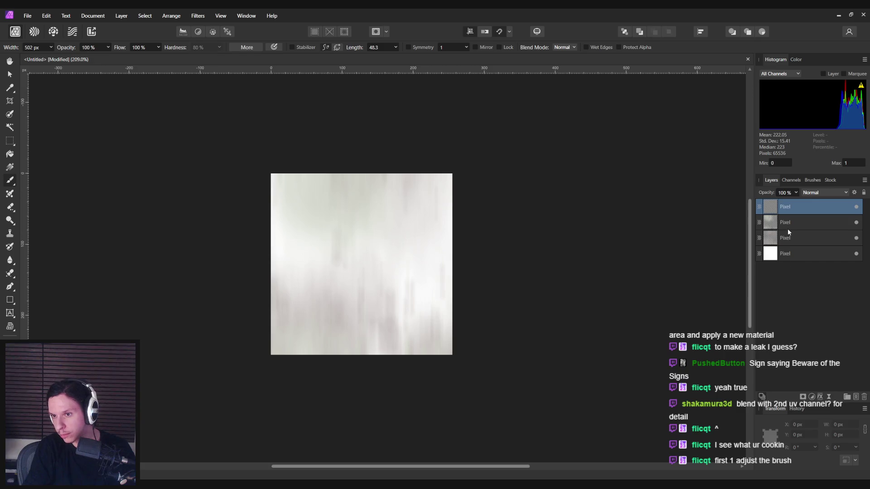
{"action": "right_click", "coordinate": [789, 243]}
{"action": "left_click", "coordinate": [788, 350]}
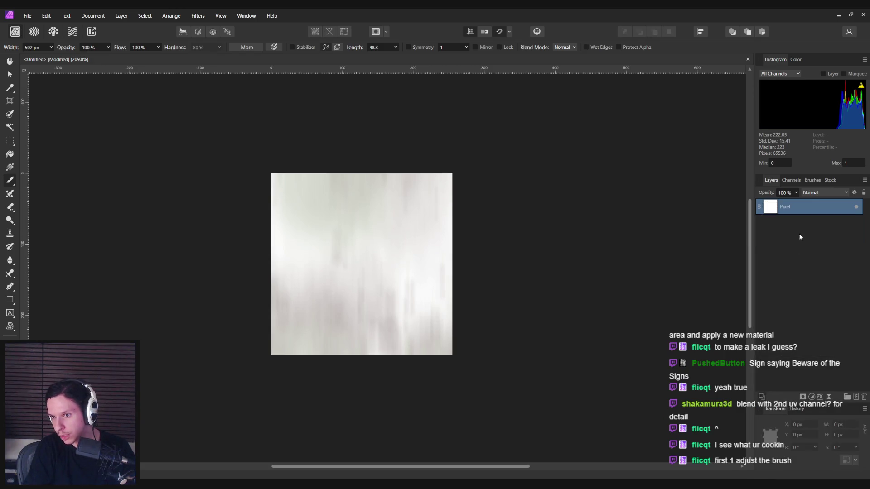
- Undo a stray grey-spot stamp and open the Document menu
{"action": "left_click", "coordinate": [226, 252]}
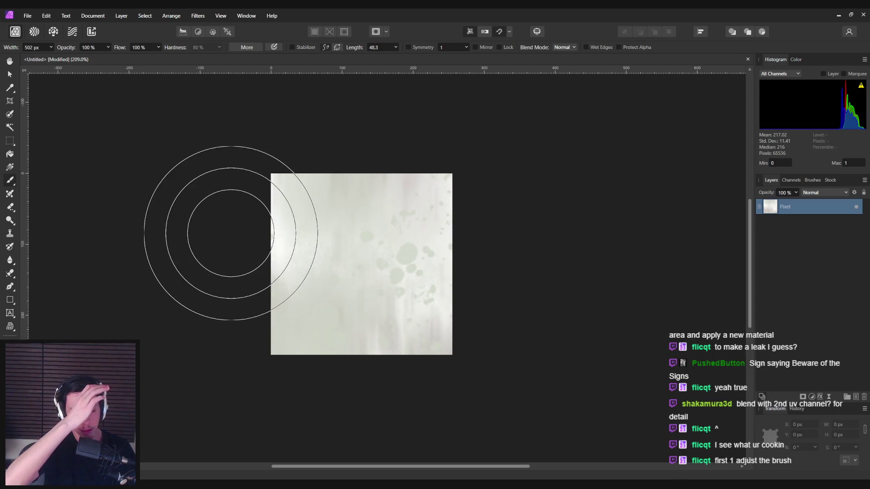
{"action": "key", "text": "ctrl+z"}
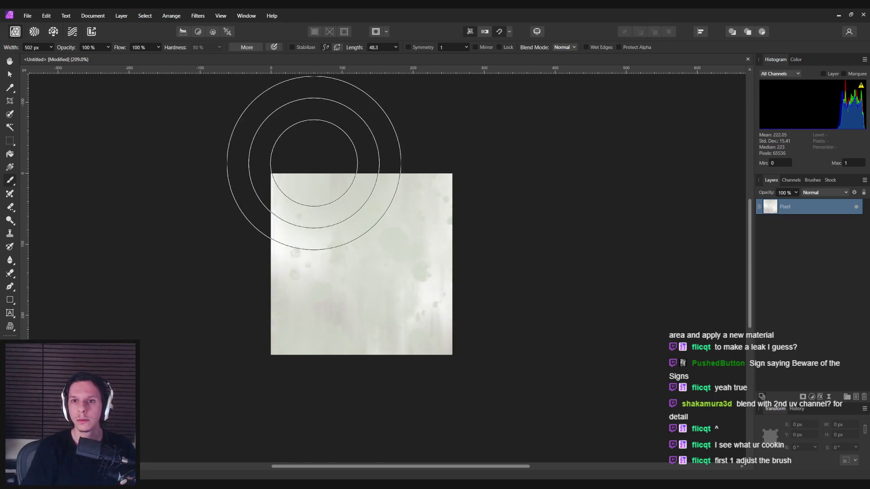
{"action": "left_click", "coordinate": [221, 15]}
{"action": "left_click", "coordinate": [66, 15]}
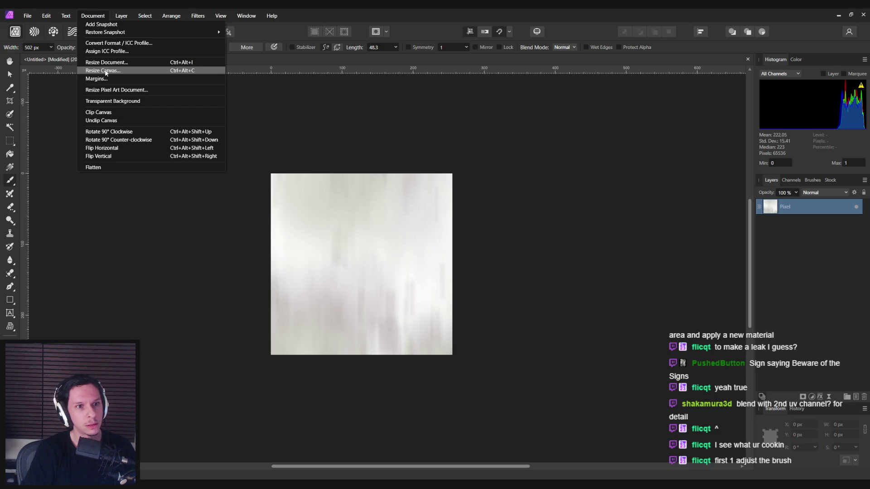
{"action": "left_click", "coordinate": [104, 71]}
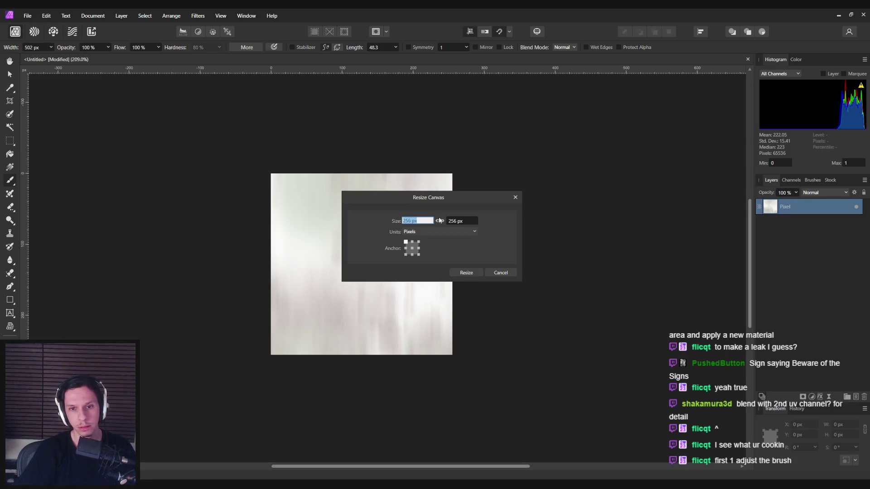
{"action": "left_click", "coordinate": [501, 273]}
{"action": "right_click", "coordinate": [810, 208]}
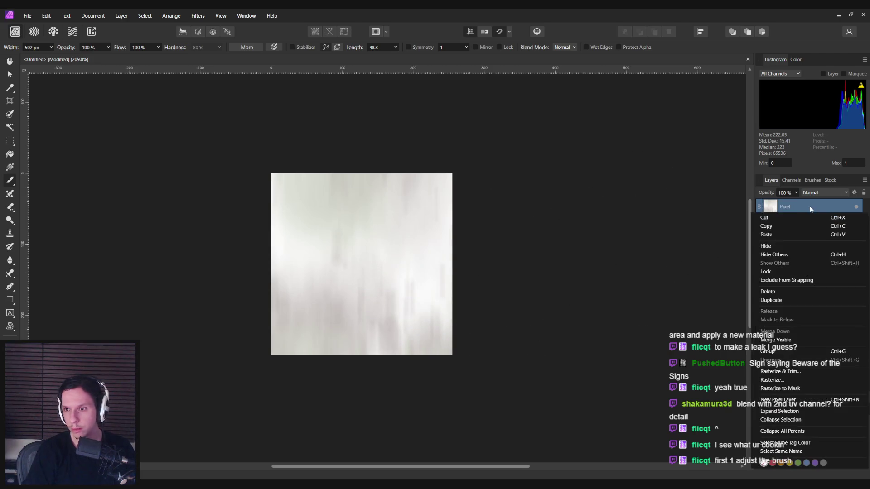
{"action": "key", "text": "Escape"}
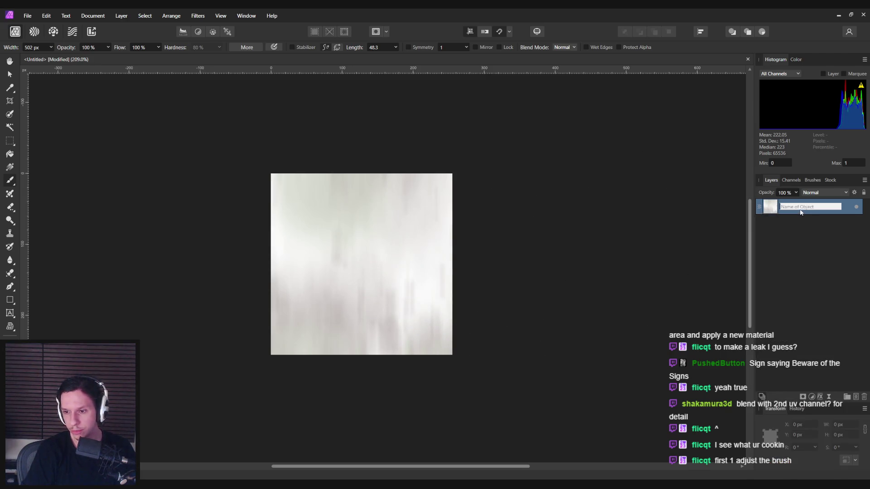
{"action": "left_click", "coordinate": [21, 14]}
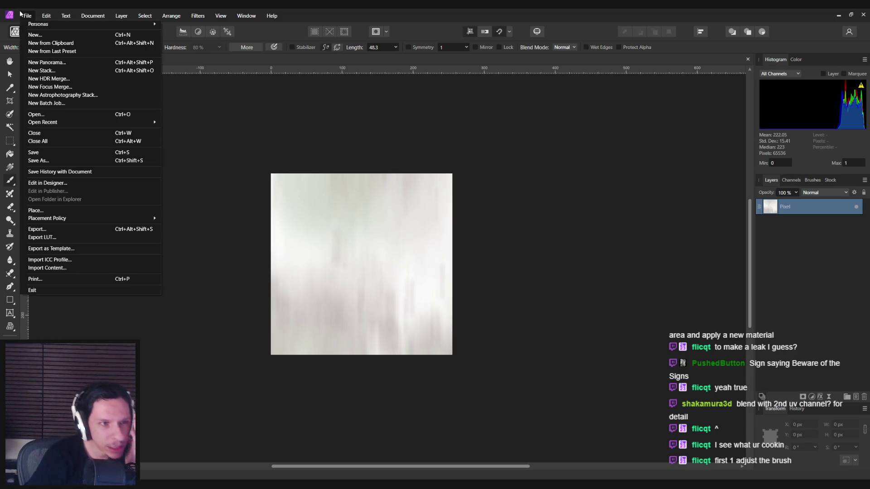
{"action": "mouse_move", "coordinate": [44, 17]}
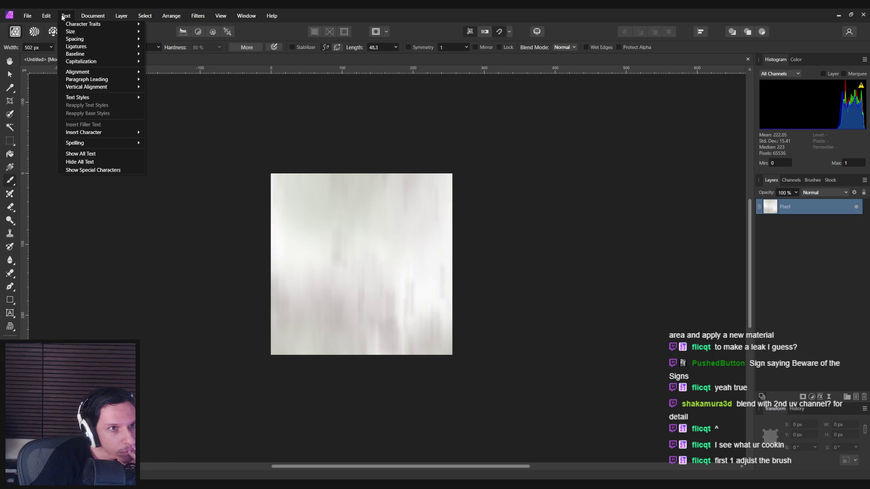
{"action": "mouse_move", "coordinate": [86, 18]}
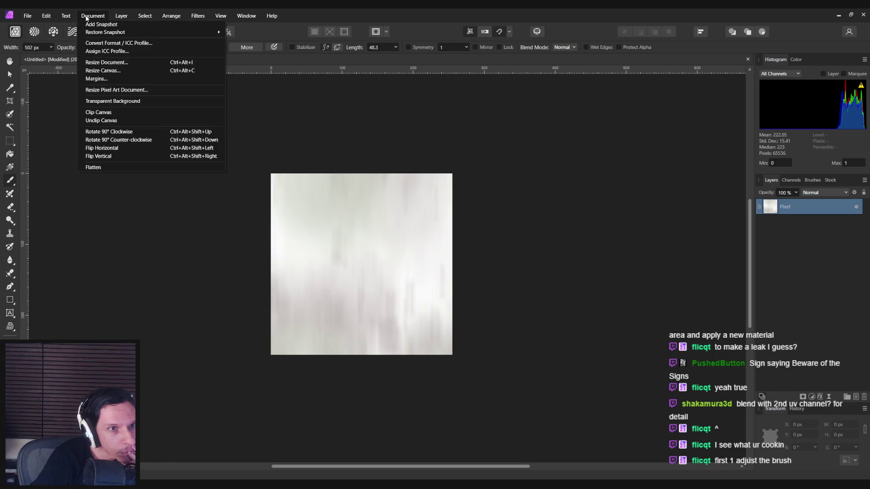
{"action": "left_click", "coordinate": [94, 62]}
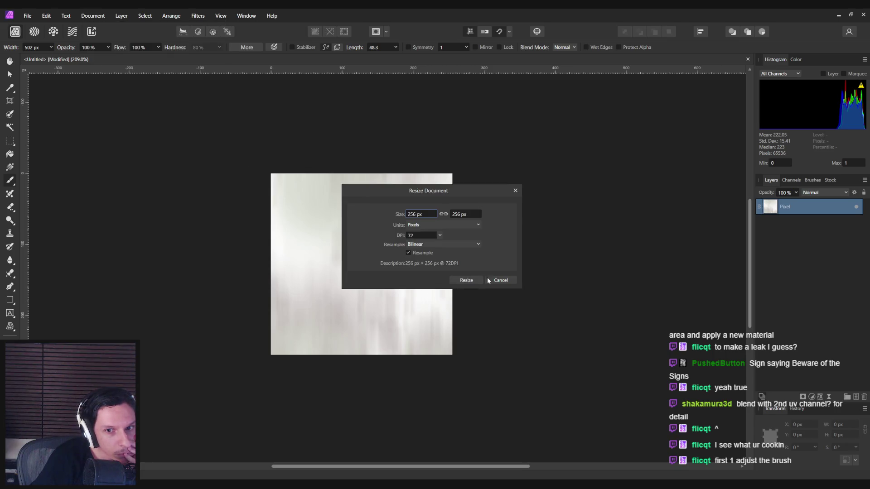
{"action": "left_click", "coordinate": [489, 280]}
{"action": "left_click", "coordinate": [144, 17]}
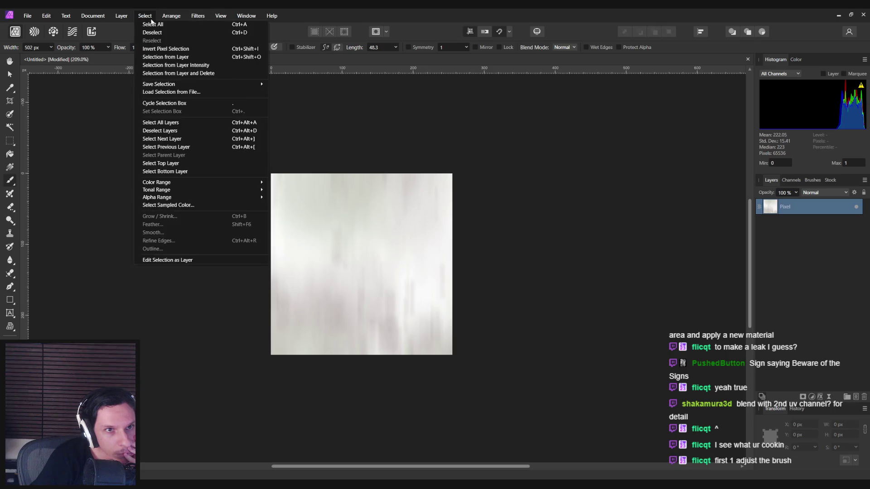
{"action": "mouse_move", "coordinate": [133, 18]}
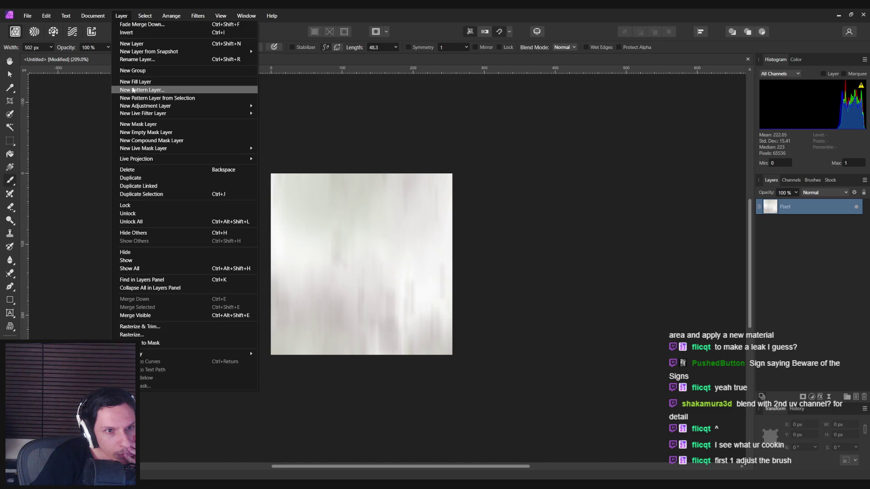
{"action": "mouse_move", "coordinate": [142, 106]}
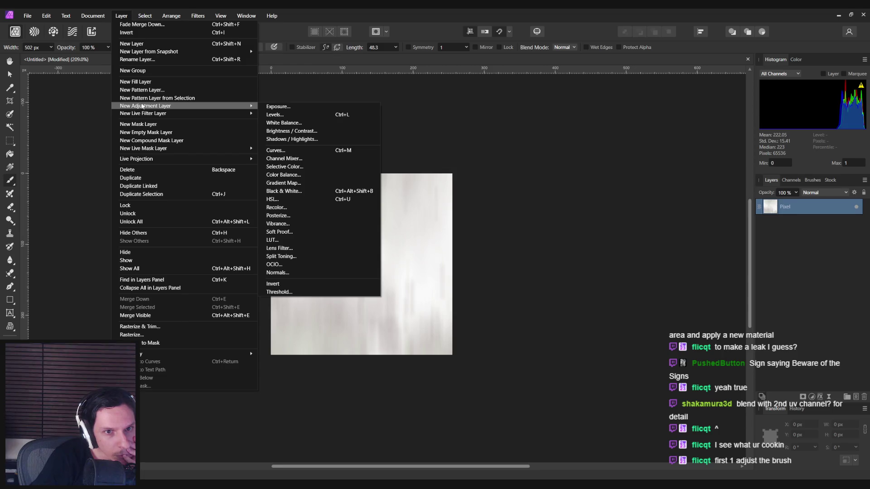
{"action": "left_click", "coordinate": [140, 89]}
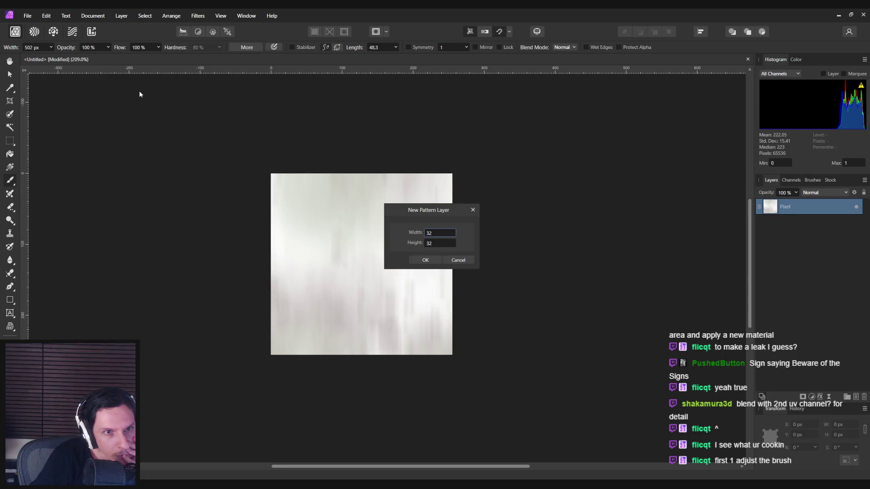
{"action": "left_click", "coordinate": [457, 260]}
{"action": "left_click", "coordinate": [145, 16]}
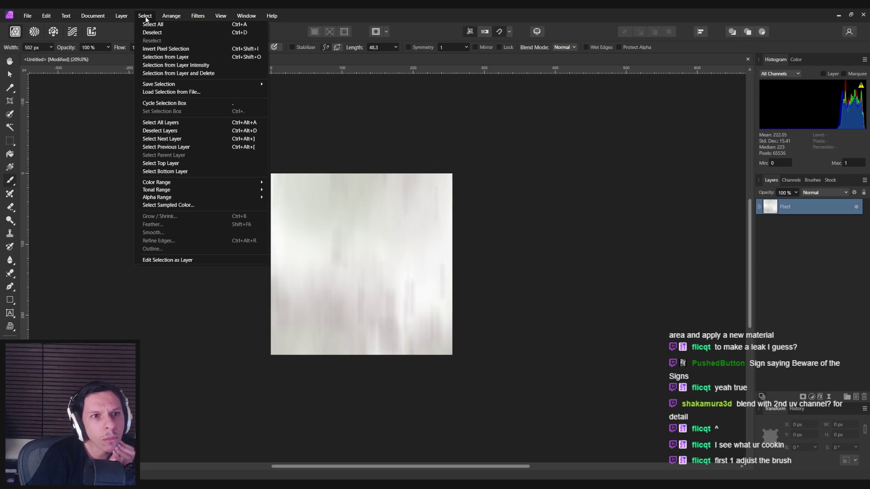
{"action": "left_click", "coordinate": [121, 16]}
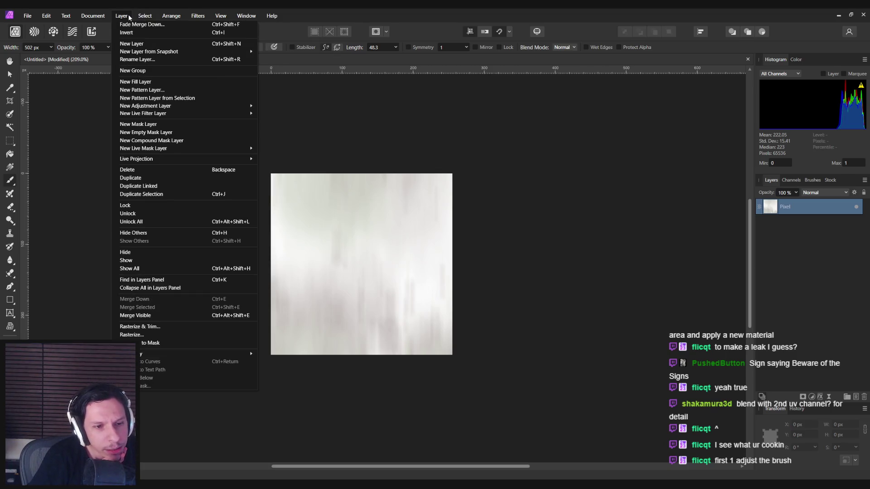
{"action": "mouse_move", "coordinate": [105, 16]}
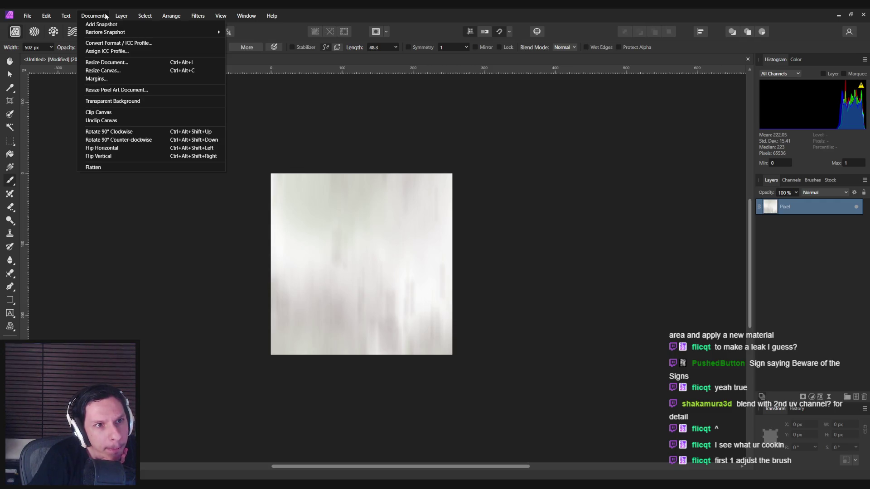
{"action": "left_click", "coordinate": [47, 16]}
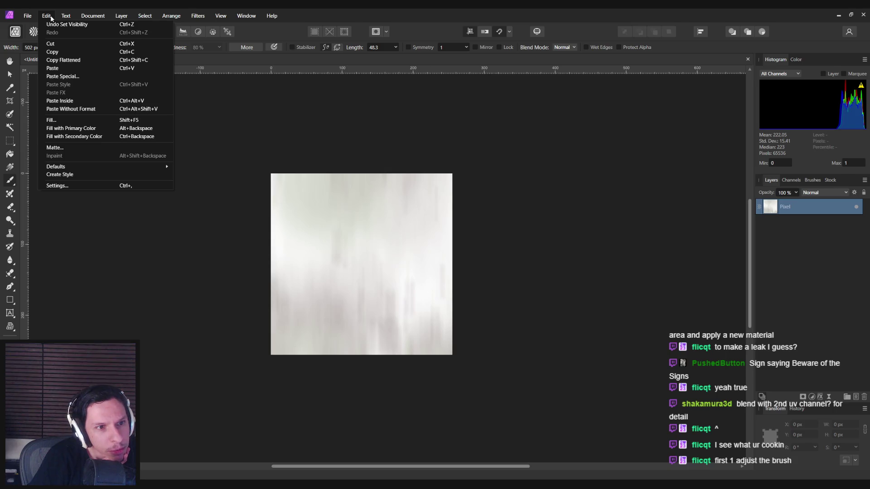
{"action": "mouse_move", "coordinate": [30, 17]}
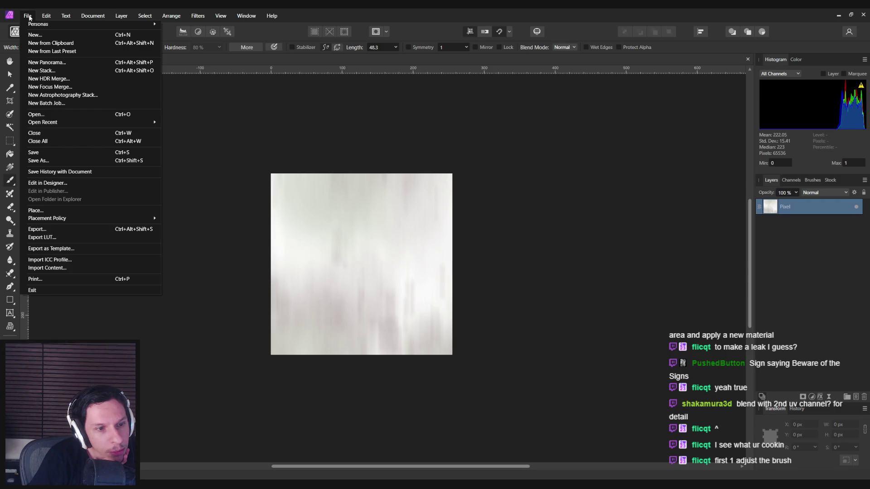
{"action": "left_click", "coordinate": [28, 16]}
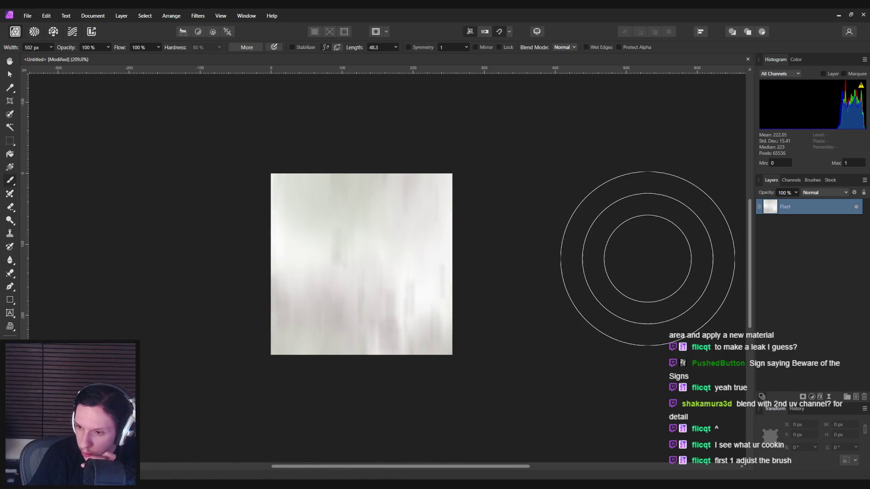
{"action": "mouse_move", "coordinate": [160, 484]}
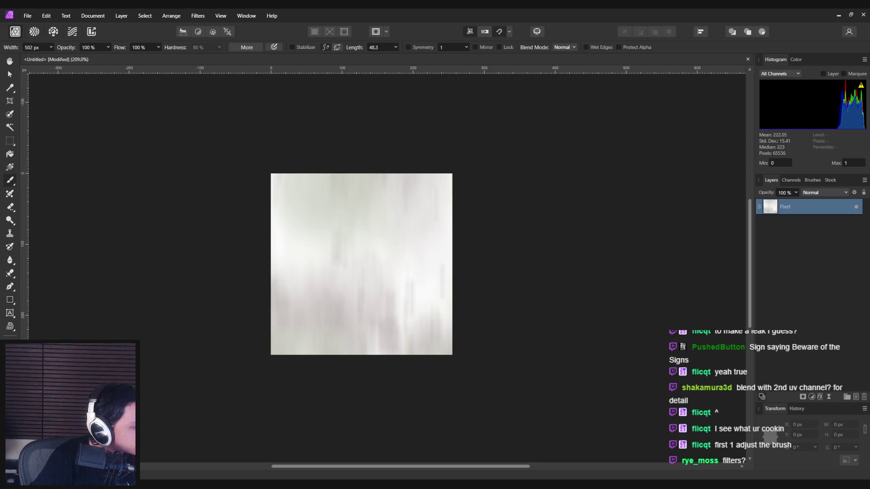
{"action": "double_click", "coordinate": [346, 200]}
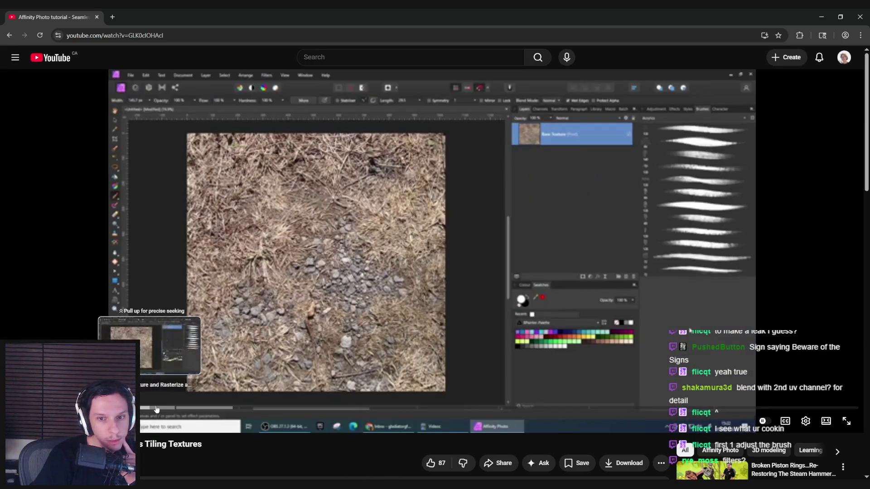
- Skip the tutorial to the Apply Affine to Base Layer chapter and pause it
{"action": "left_click_drag", "start_coordinate": [145, 409], "coordinate": [256, 409]}
{"action": "key", "text": "space"}
- Undo the last texture change and open the Filters > Distort > Affine filter
{"action": "key", "text": "alt+Tab"}
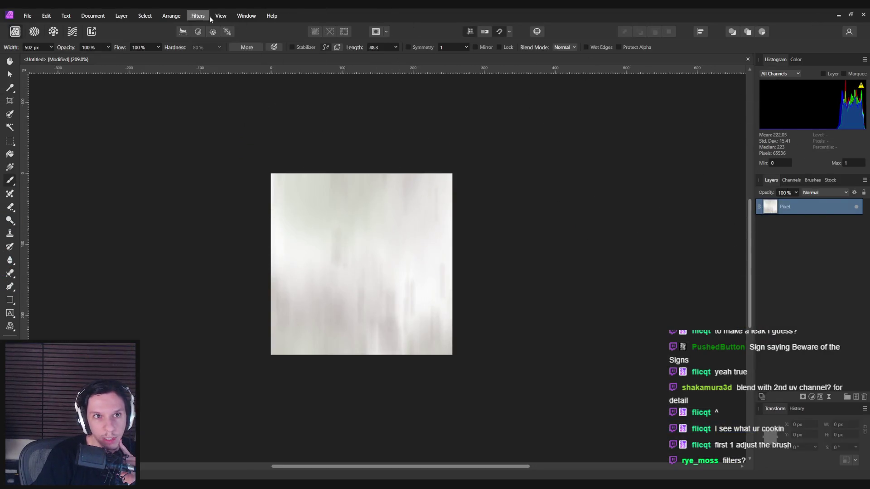
{"action": "key", "text": "ctrl+z"}
{"action": "left_click", "coordinate": [198, 16]}
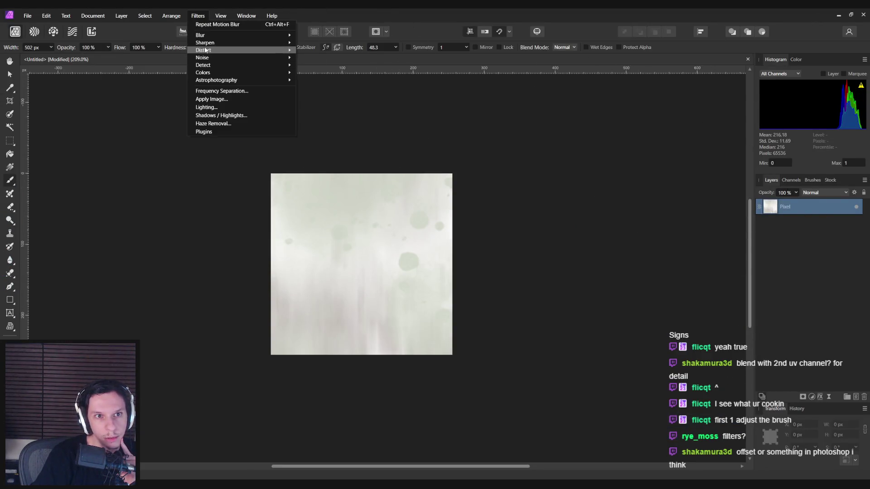
{"action": "mouse_move", "coordinate": [205, 50]}
{"action": "left_click", "coordinate": [335, 165]}
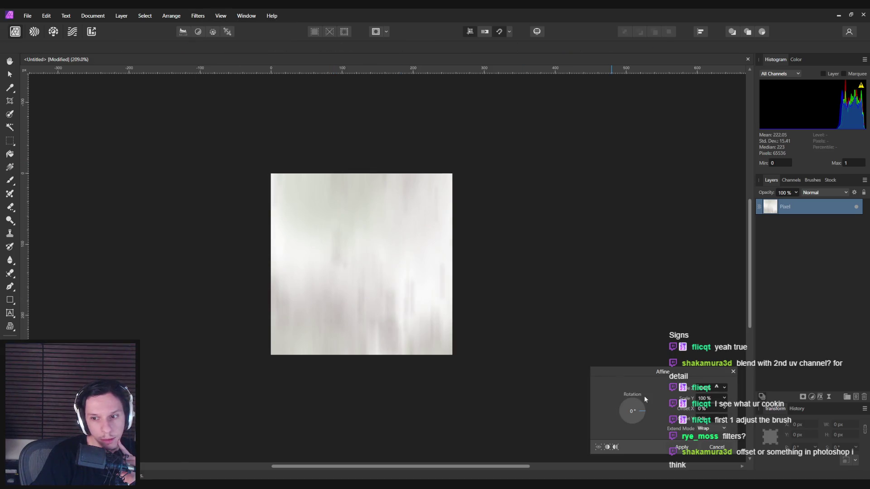
- Skip the tutorial ahead to its Affine settings and pause it
{"action": "mouse_move", "coordinate": [306, 485]}
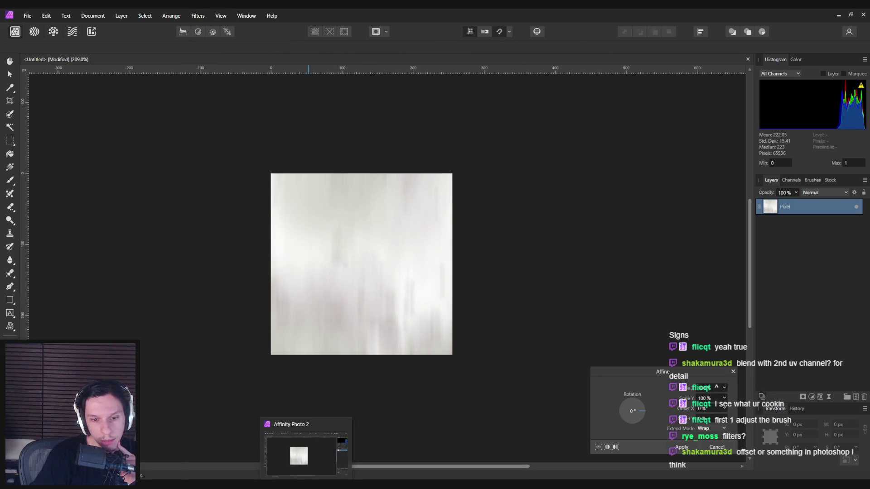
{"action": "mouse_move", "coordinate": [199, 477]}
{"action": "left_click", "coordinate": [231, 453]}
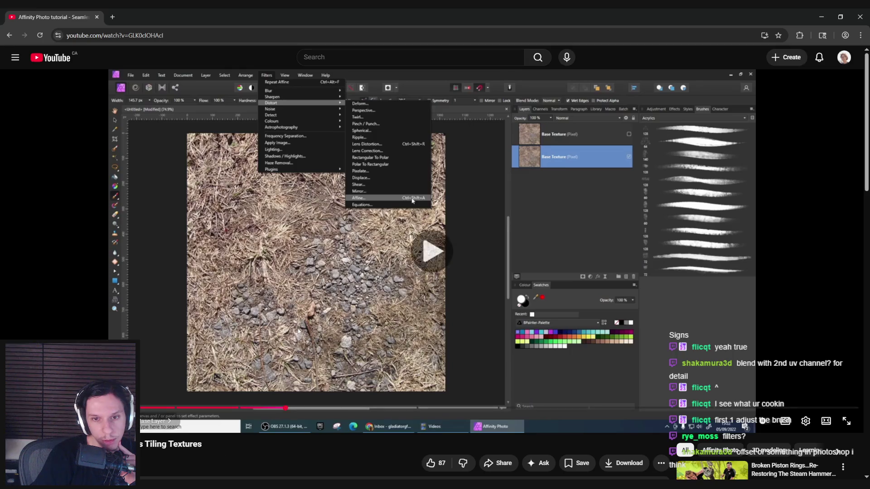
{"action": "left_click_drag", "start_coordinate": [288, 408], "coordinate": [314, 411]}
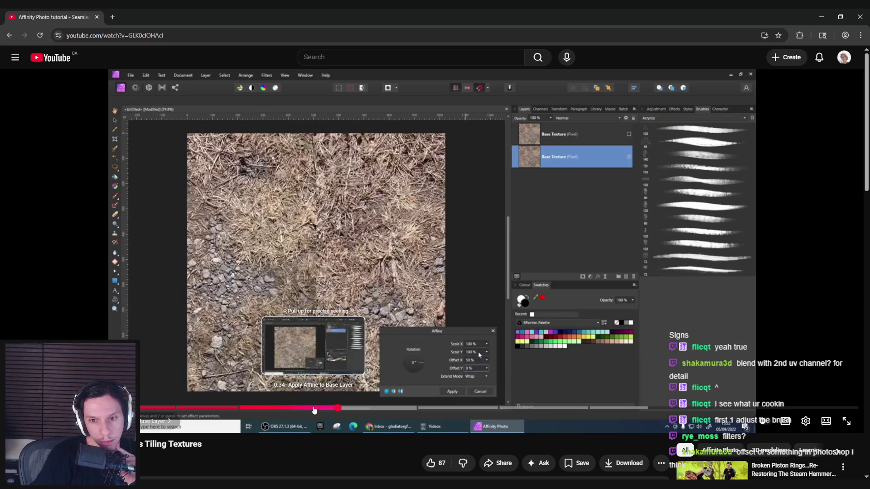
{"action": "left_click", "coordinate": [285, 485]}
- Set Affine Offset X and Y to 50%, compare with the tutorial, apply, and resume the video
{"action": "left_click", "coordinate": [701, 409]}
{"action": "type", "text": "50"}
{"action": "key", "text": "Tab"}
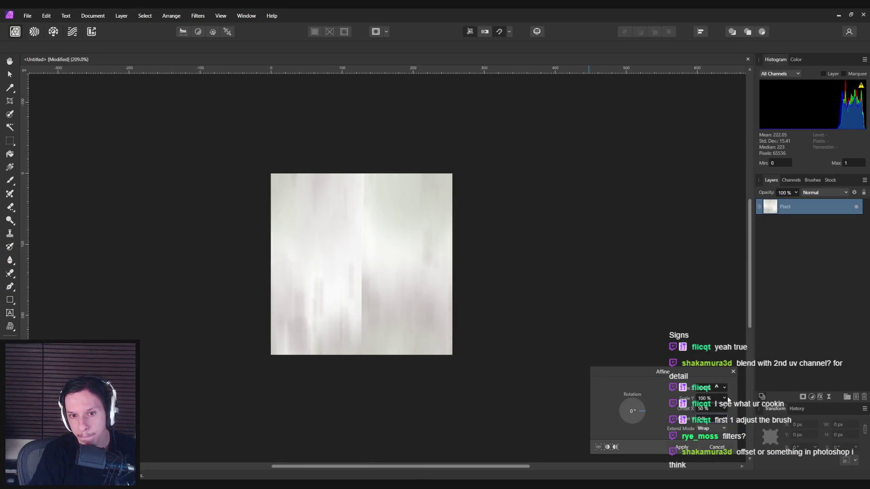
{"action": "key", "text": "Tab"}
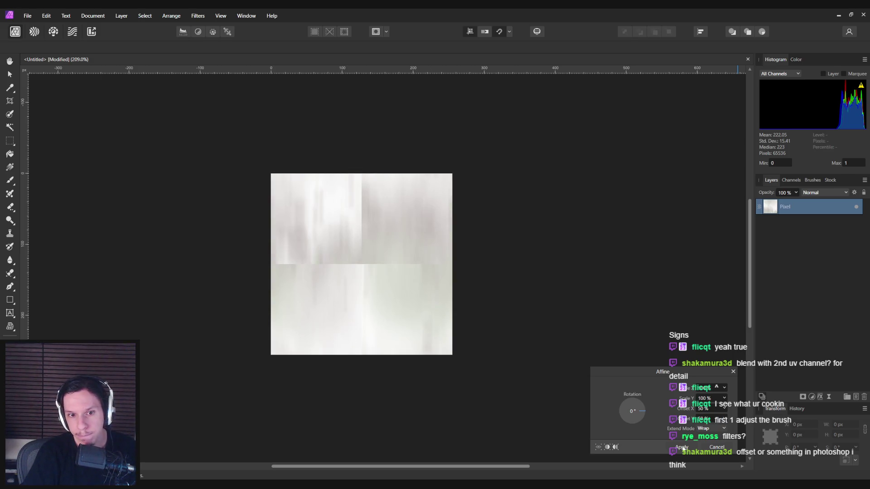
{"action": "key", "text": "alt+Tab"}
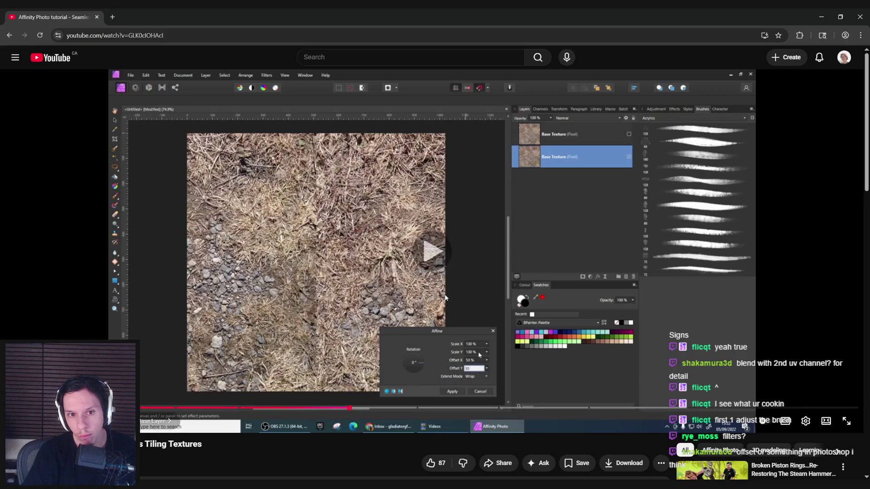
{"action": "left_click", "coordinate": [446, 301]}
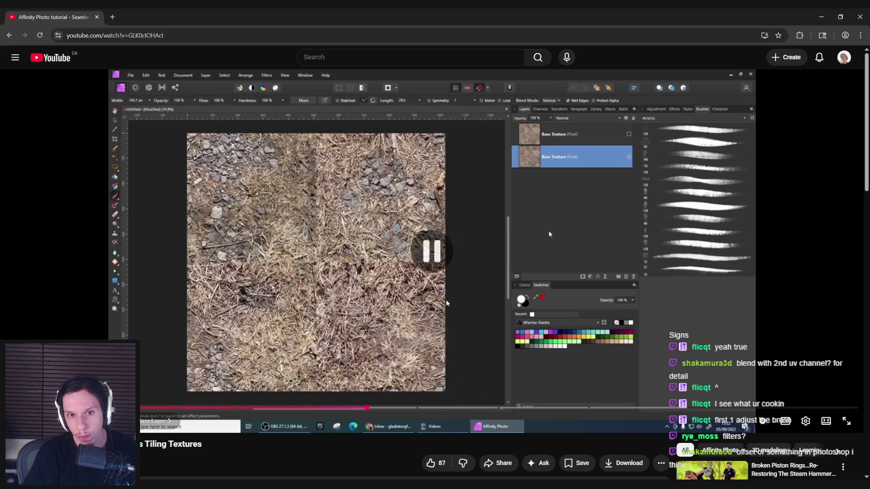
{"action": "key", "text": "alt+Tab"}
{"action": "left_click", "coordinate": [682, 447]}
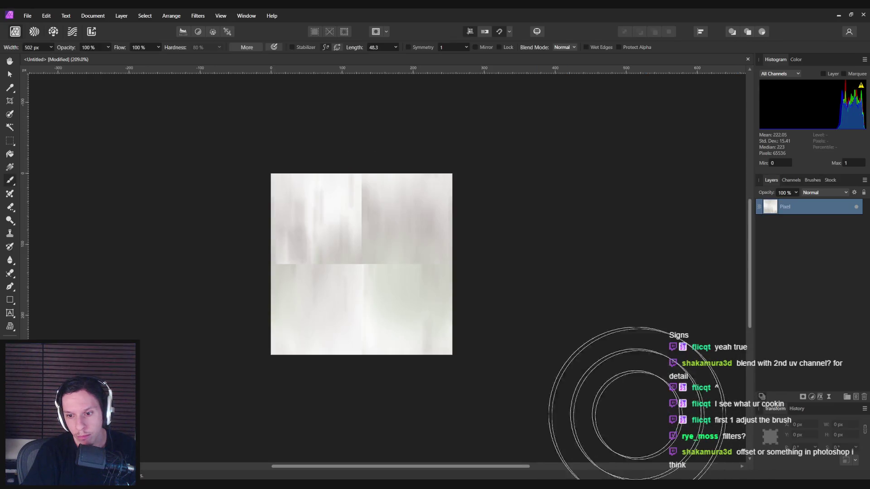
{"action": "key", "text": "alt+Tab"}
{"action": "left_click", "coordinate": [409, 342]}
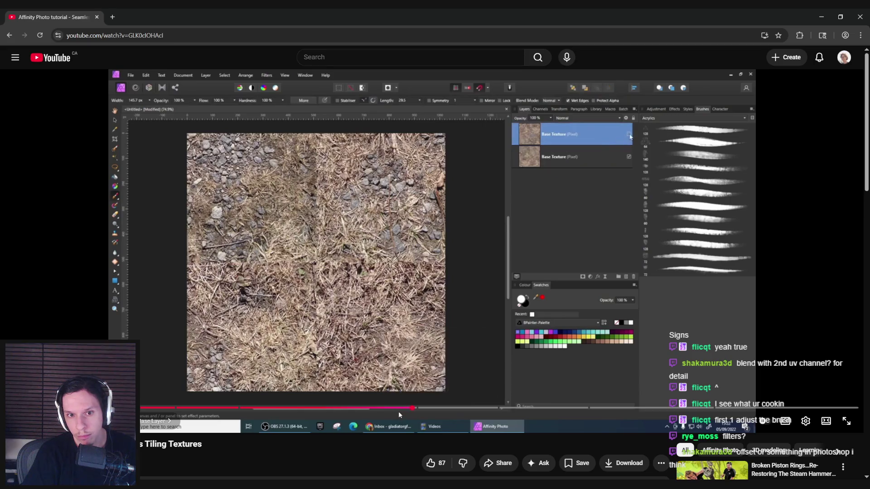
- Add a new pixel layer above the texture and toggle layer visibility to compare
{"action": "left_click", "coordinate": [387, 355]}
{"action": "key", "text": "alt+Tab"}
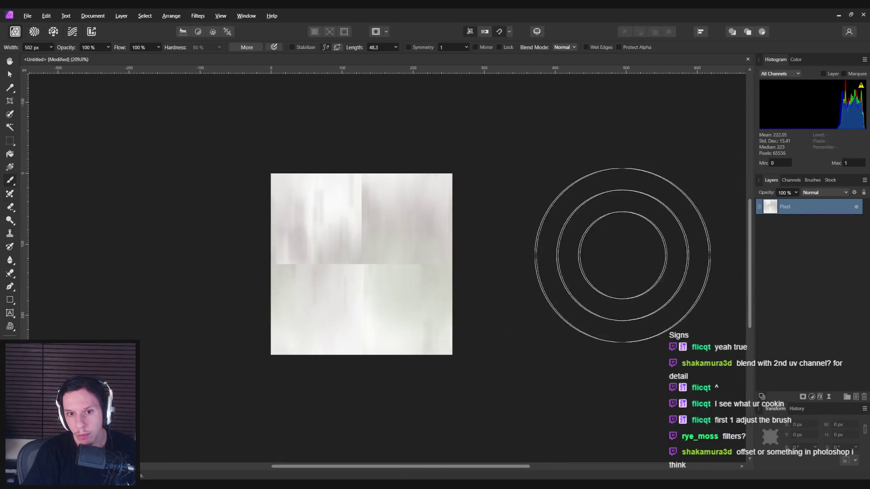
{"action": "key", "text": "ctrl+shift+n"}
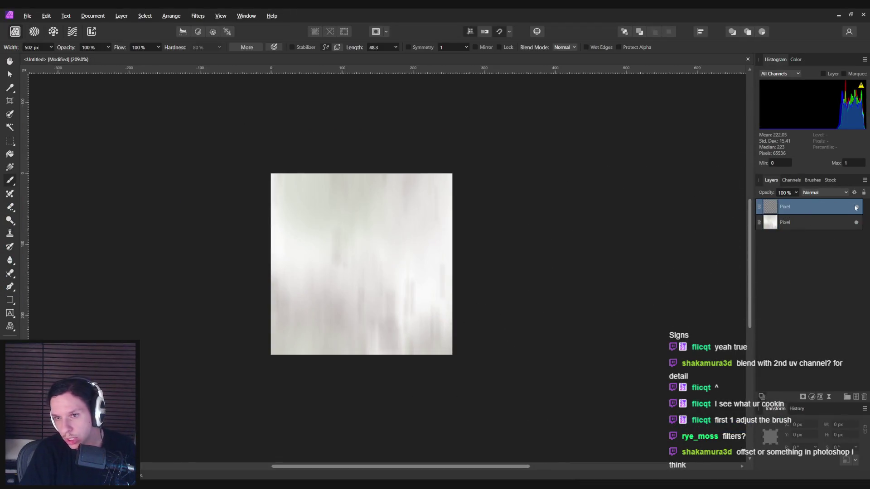
{"action": "left_click", "coordinate": [829, 220]}
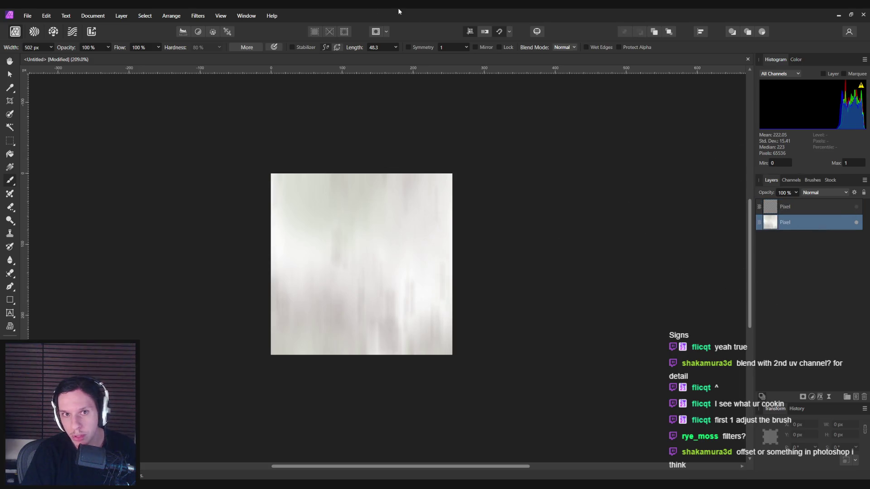
{"action": "left_click", "coordinate": [776, 208]}
{"action": "left_click", "coordinate": [856, 222]}
{"action": "left_click", "coordinate": [857, 222]}
{"action": "left_click", "coordinate": [855, 207]}
{"action": "left_click", "coordinate": [804, 223]}
- Browse the View and Filters menus, then make both layers visible again
{"action": "left_click", "coordinate": [222, 13]}
{"action": "left_click", "coordinate": [221, 13]}
{"action": "left_click", "coordinate": [198, 16]}
{"action": "key", "text": "Escape"}
{"action": "key", "text": "ctrl"}
{"action": "left_click", "coordinate": [856, 223]}
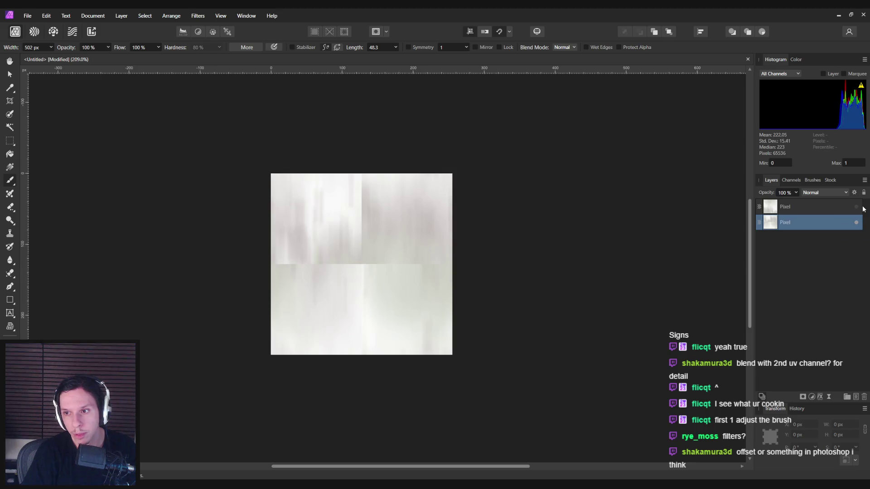
{"action": "left_click", "coordinate": [856, 206]}
- Add a mask to the top layer and watch the tutorial's next part
{"action": "left_click", "coordinate": [838, 211]}
{"action": "key", "text": "ctrl"}
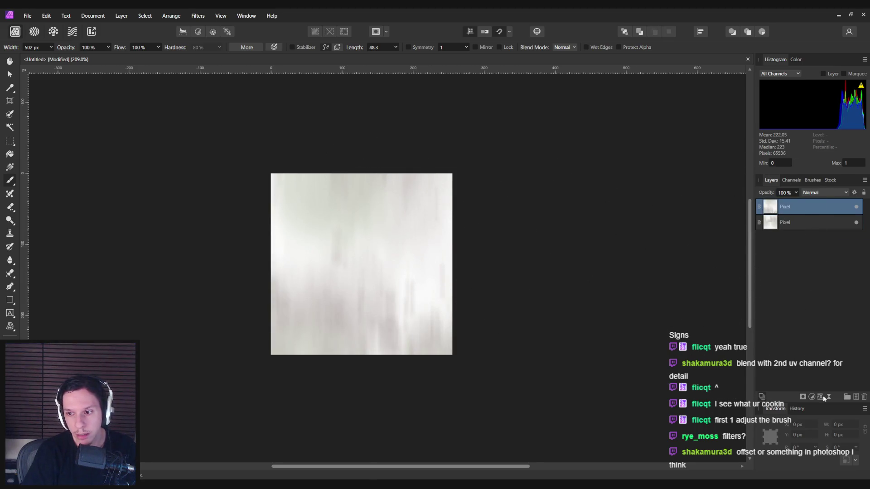
{"action": "left_click", "coordinate": [803, 396]}
{"action": "scroll", "coordinate": [334, 259], "scroll_direction": "up", "scroll_amount": 1}
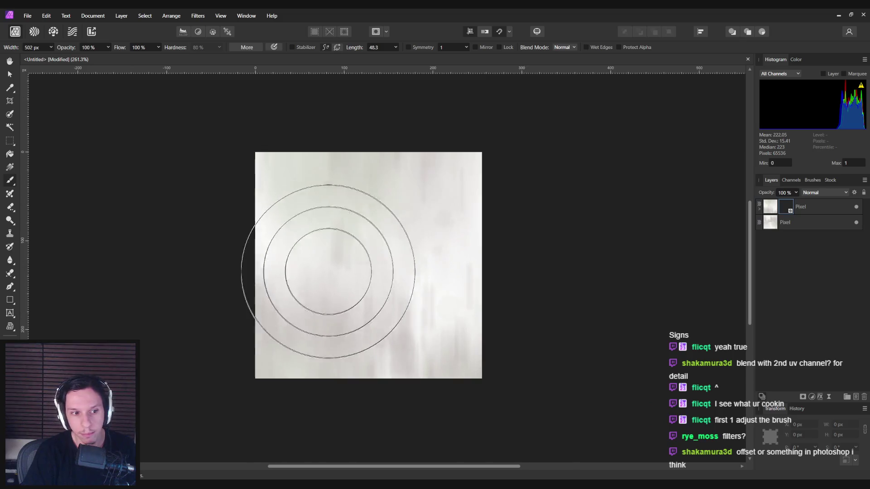
{"action": "key", "text": "alt+Tab"}
{"action": "key", "text": "space"}
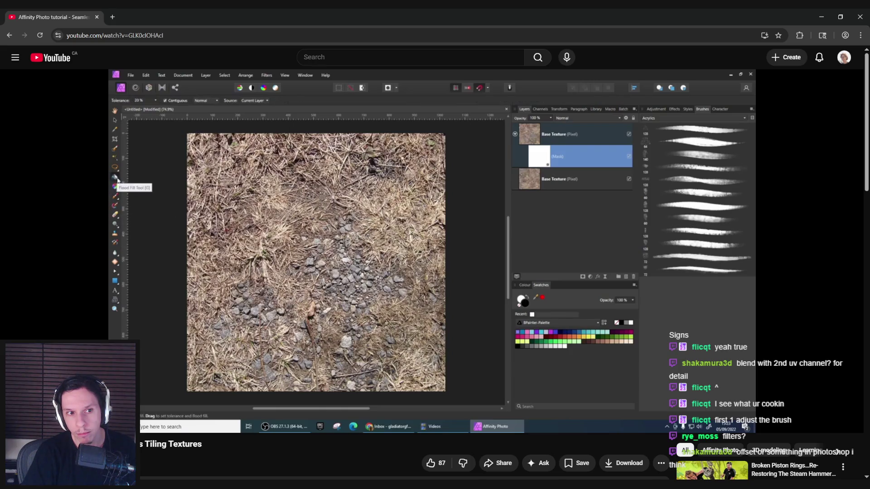
{"action": "key", "text": "space"}
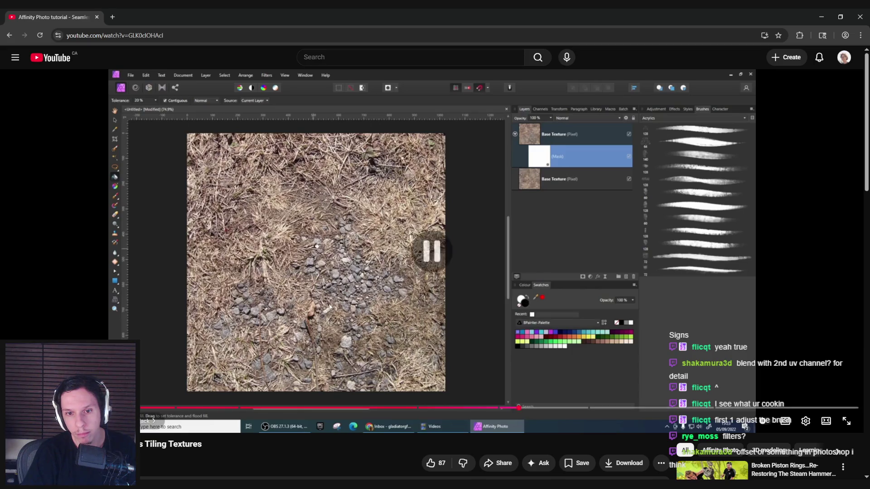
{"action": "key", "text": "alt+Tab"}
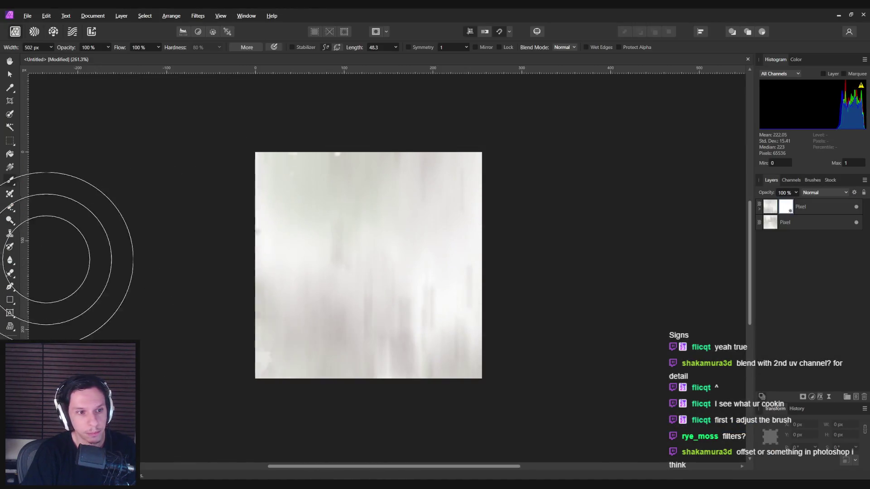
- Flood-fill the top layer's mask with black
{"action": "left_click", "coordinate": [10, 154]}
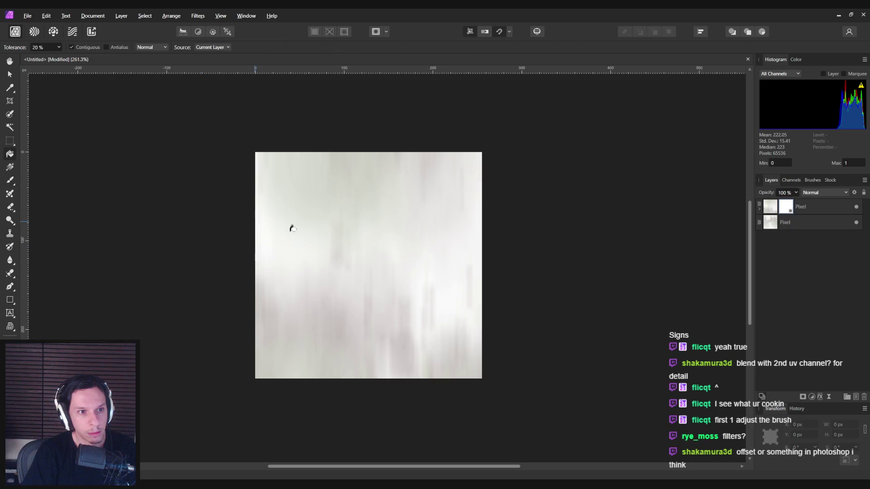
{"action": "left_click", "coordinate": [388, 255]}
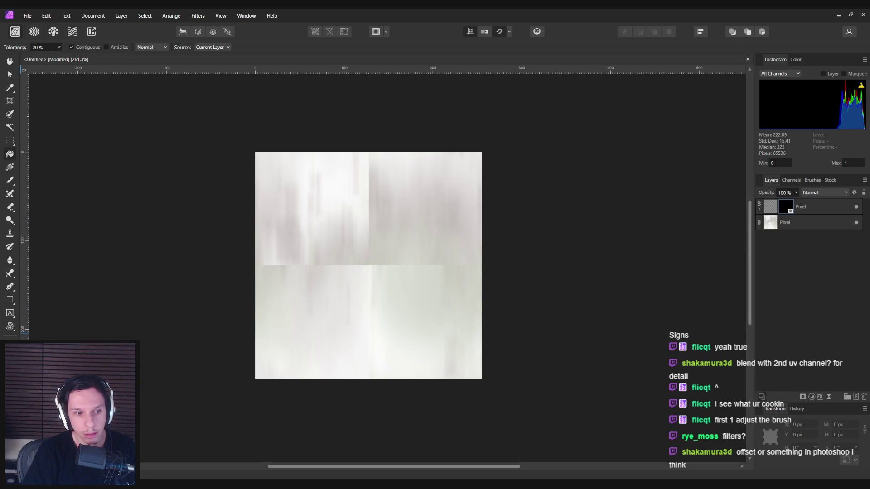
{"action": "key", "text": "ctrl+shift+c"}
{"action": "left_click", "coordinate": [534, 320]}
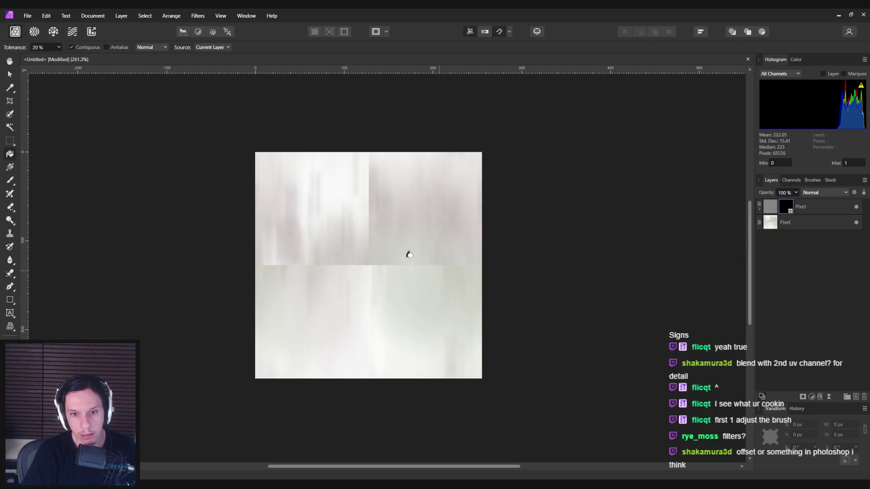
{"action": "key", "text": "b"}
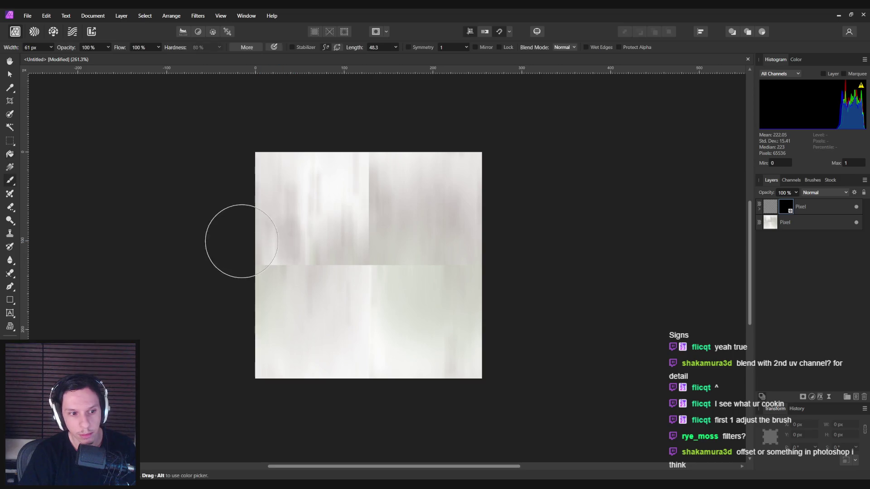
- Try the Super Wet spatter brush over the tile seams, undoing every stroke
{"action": "left_click", "coordinate": [812, 180]}
{"action": "scroll", "coordinate": [812, 317], "scroll_direction": "down", "scroll_amount": 3}
{"action": "left_click", "coordinate": [810, 322]}
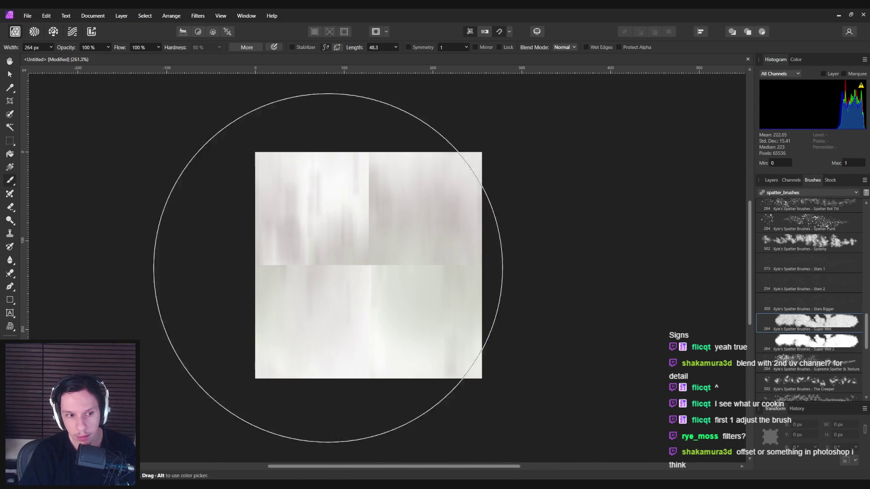
{"action": "left_click_drag", "start_coordinate": [340, 291], "coordinate": [541, 269]}
{"action": "key", "text": "bracketleft"}
{"action": "key", "text": "ctrl+z"}
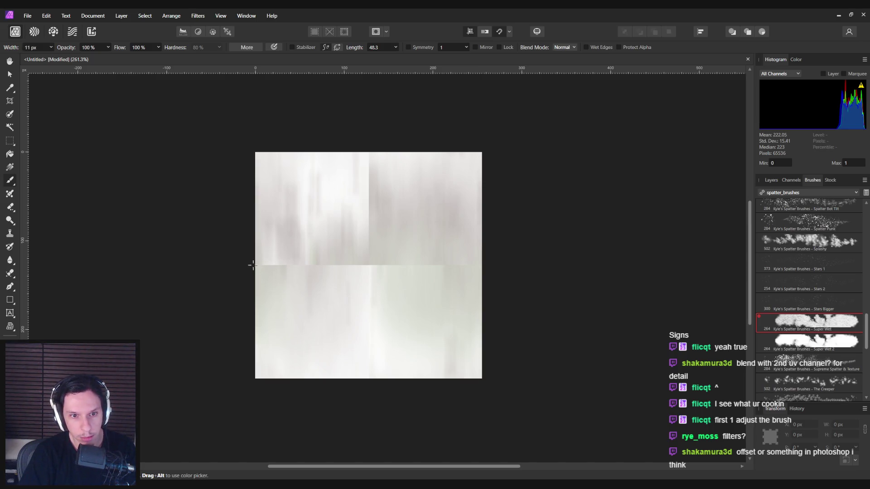
{"action": "mouse_move", "coordinate": [252, 265]}
{"action": "left_mouse_down"}
{"action": "mouse_move", "coordinate": [335, 253]}
{"action": "mouse_move", "coordinate": [408, 271]}
{"action": "mouse_move", "coordinate": [380, 254]}
{"action": "mouse_move", "coordinate": [344, 266]}
{"action": "mouse_move", "coordinate": [618, 266]}
{"action": "left_mouse_up"}
{"action": "key", "text": "ctrl+z"}
{"action": "key", "text": "ctrl+z"}
{"action": "left_click", "coordinate": [771, 180]}
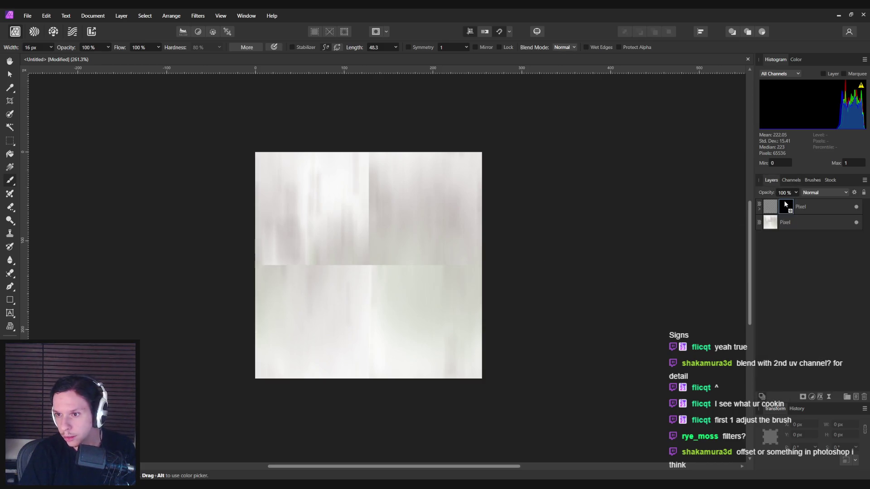
{"action": "left_click_drag", "start_coordinate": [373, 259], "coordinate": [506, 264]}
{"action": "key", "text": "ctrl+z"}
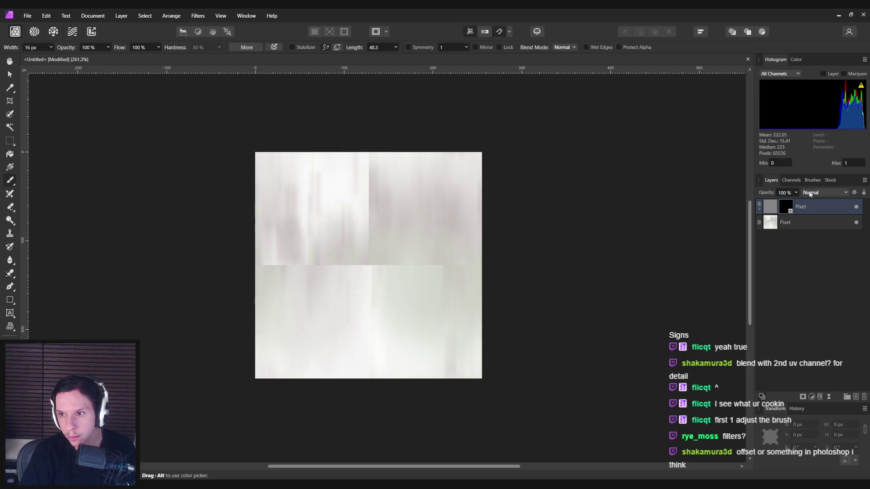
- Browse the brush categories, passing Dry Media and settling on Gouaches
{"action": "left_click", "coordinate": [812, 180]}
{"action": "scroll", "coordinate": [865, 348], "scroll_direction": "down", "scroll_amount": 5}
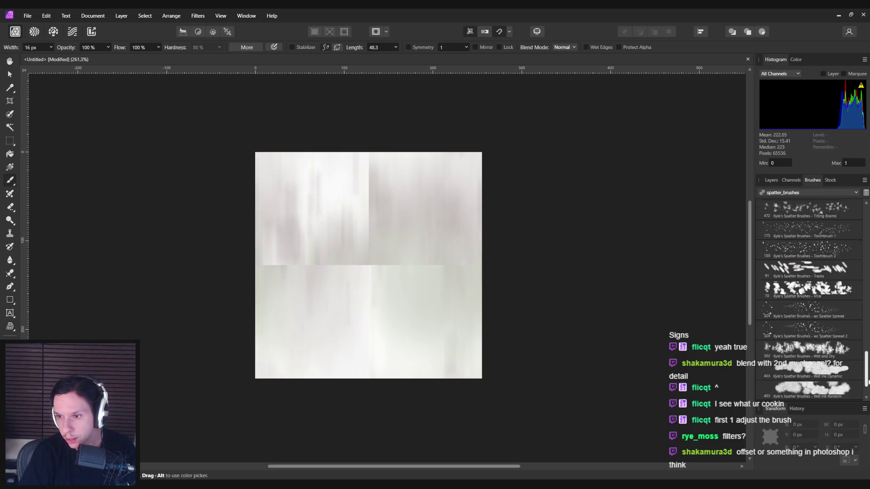
{"action": "left_click_drag", "start_coordinate": [865, 376], "coordinate": [867, 193]}
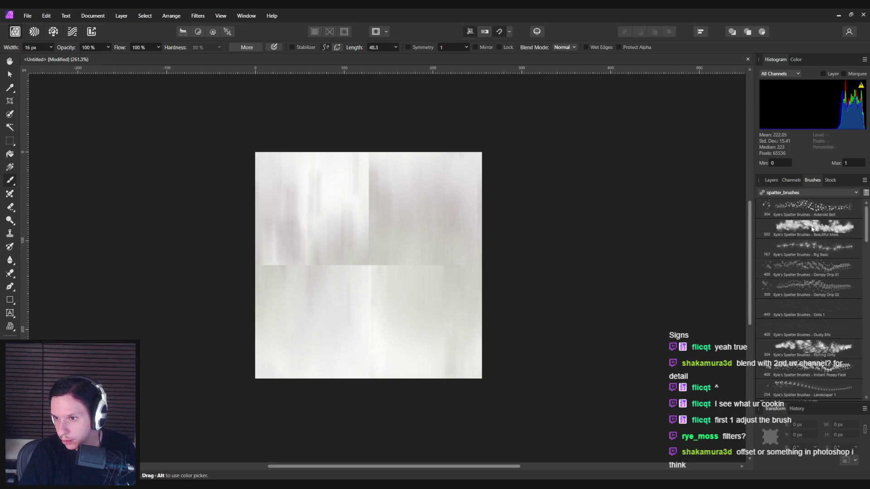
{"action": "left_click", "coordinate": [791, 180]}
{"action": "left_click", "coordinate": [771, 180]}
{"action": "left_click", "coordinate": [812, 181]}
{"action": "left_click", "coordinate": [775, 194]}
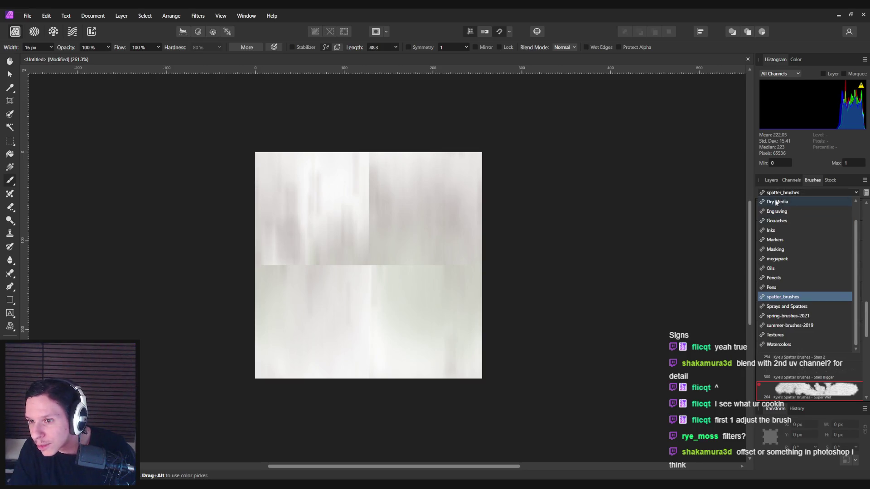
{"action": "left_click", "coordinate": [776, 202]}
{"action": "left_click", "coordinate": [781, 195]}
{"action": "left_click", "coordinate": [782, 203]}
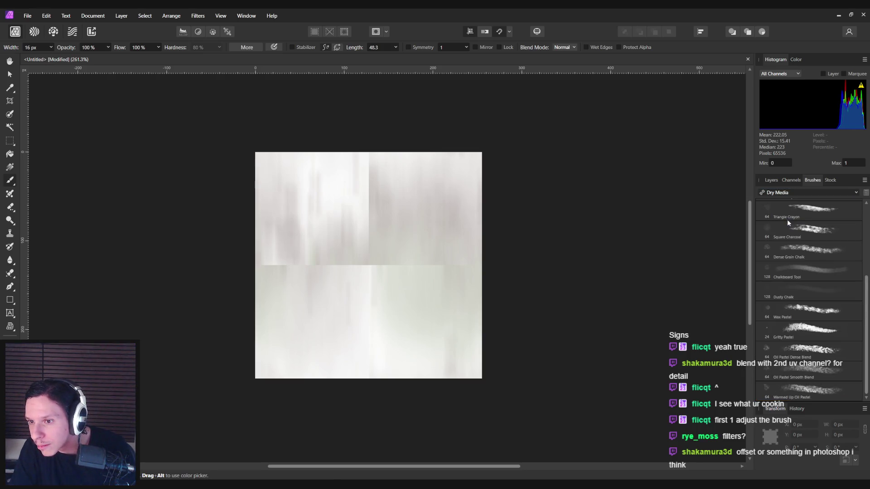
{"action": "left_click", "coordinate": [781, 193]}
{"action": "left_click", "coordinate": [779, 213]}
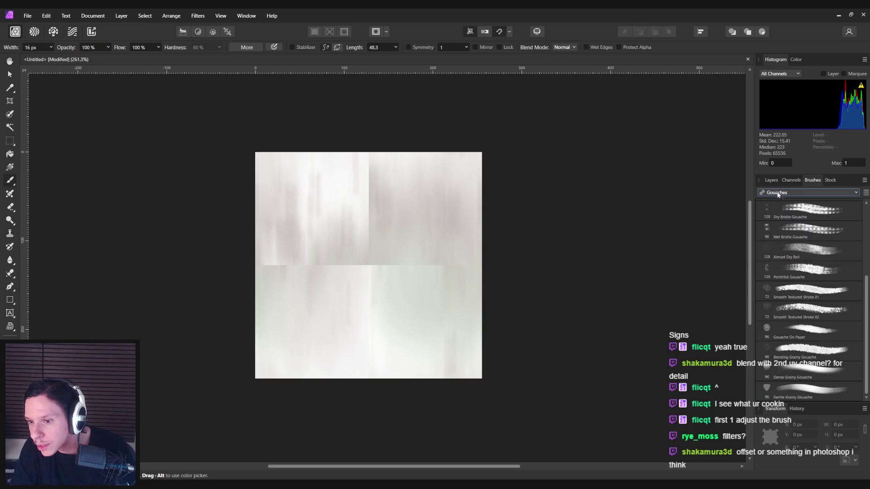
- Test Blending Grainy Gouache, Mixing&Fading Gouache - Flat and Gouache On Paper brushes, undoing strokes
{"action": "left_click", "coordinate": [809, 350]}
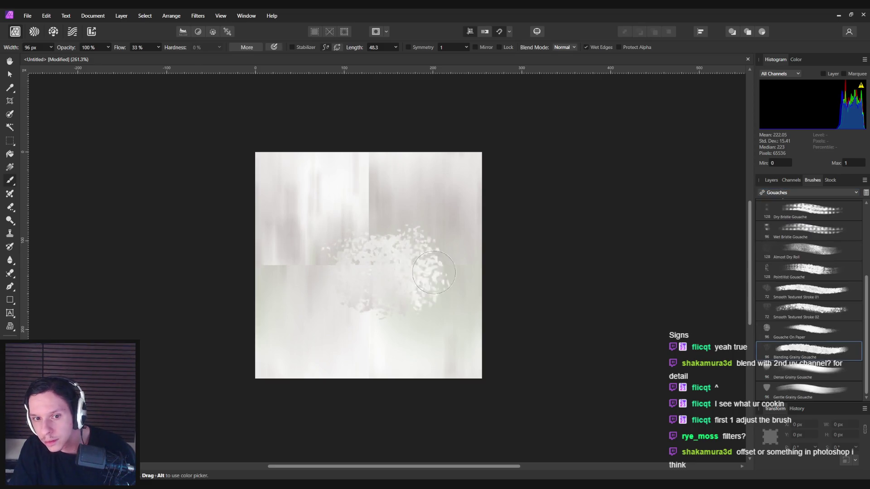
{"action": "scroll", "coordinate": [809, 283], "scroll_direction": "up", "scroll_amount": 5}
{"action": "left_click", "coordinate": [813, 249]}
{"action": "mouse_move", "coordinate": [387, 262]}
{"action": "left_mouse_down"}
{"action": "mouse_move", "coordinate": [529, 263]}
{"action": "mouse_move", "coordinate": [369, 271]}
{"action": "mouse_move", "coordinate": [359, 301]}
{"action": "left_mouse_up"}
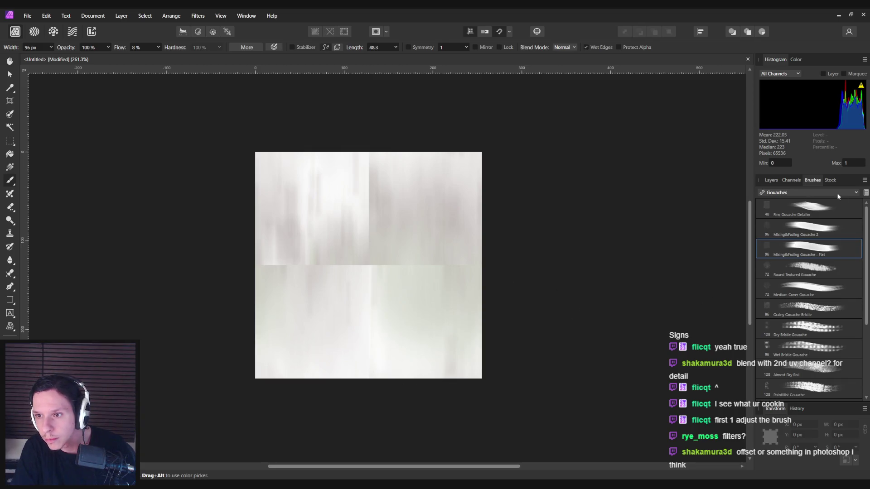
{"action": "scroll", "coordinate": [809, 290], "scroll_direction": "down", "scroll_amount": 5}
{"action": "left_click", "coordinate": [808, 330]}
{"action": "mouse_move", "coordinate": [388, 275]}
{"action": "left_mouse_down"}
{"action": "mouse_move", "coordinate": [417, 272]}
{"action": "mouse_move", "coordinate": [355, 295]}
{"action": "left_mouse_up"}
{"action": "key", "text": "ctrl+z"}
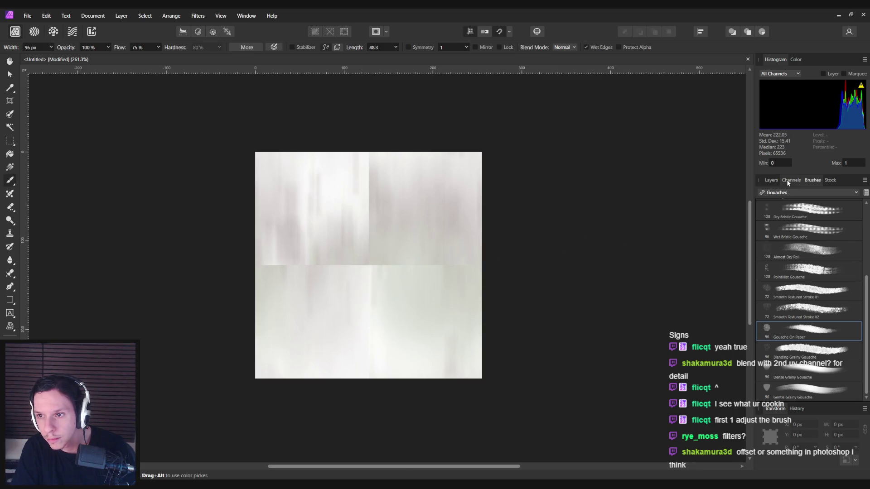
- Test the Large Square Marker brush across the middle seam, undoing each stroke
{"action": "left_click", "coordinate": [789, 181]}
{"action": "left_click", "coordinate": [812, 180]}
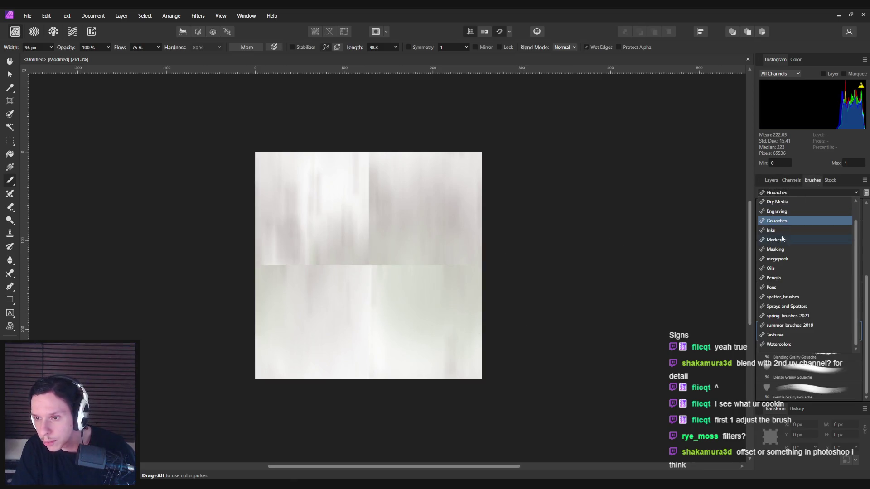
{"action": "scroll", "coordinate": [792, 192], "scroll_direction": "down", "scroll_amount": 2}
{"action": "left_click", "coordinate": [809, 272]}
{"action": "left_click_drag", "start_coordinate": [388, 281], "coordinate": [540, 266]}
{"action": "key", "text": "ctrl+z"}
{"action": "key", "text": "bracketleft"}
{"action": "key", "text": "bracketleft"}
{"action": "key", "text": "bracketleft"}
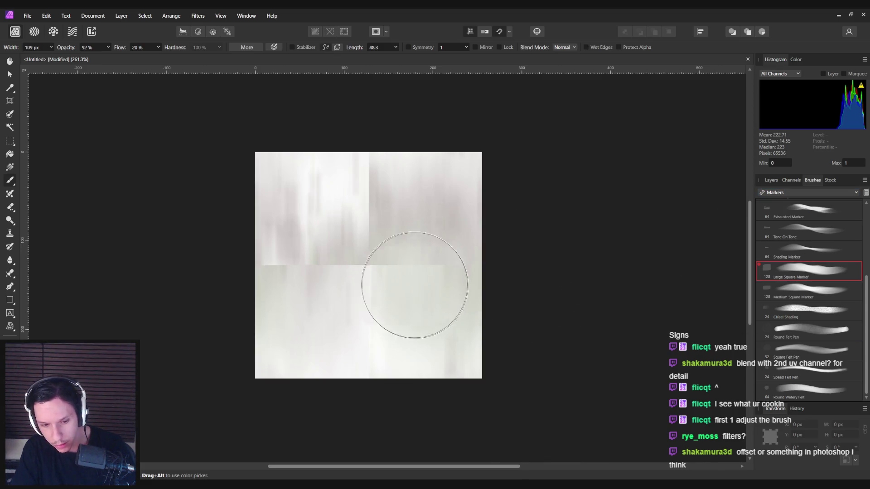
{"action": "left_click_drag", "start_coordinate": [376, 267], "coordinate": [485, 266]}
{"action": "key", "text": "ctrl+z"}
{"action": "left_click_drag", "start_coordinate": [376, 267], "coordinate": [484, 267]}
{"action": "key", "text": "ctrl+z"}
- Test the Nebula Magic spatter brush along the horizontal and vertical seams, then undo
{"action": "left_click", "coordinate": [788, 193]}
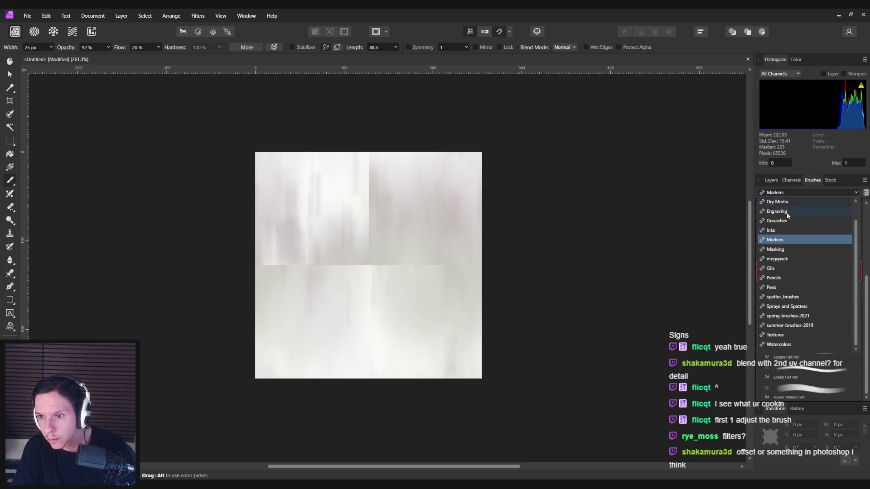
{"action": "left_click", "coordinate": [780, 298]}
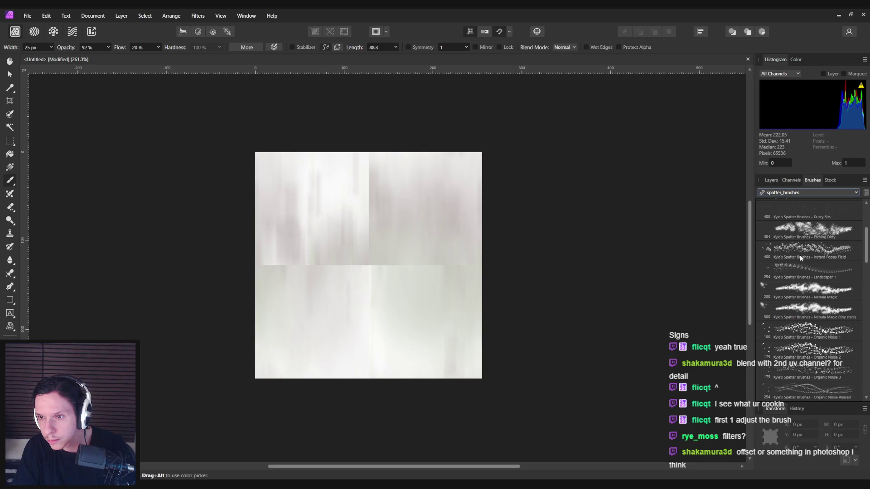
{"action": "left_click", "coordinate": [802, 293]}
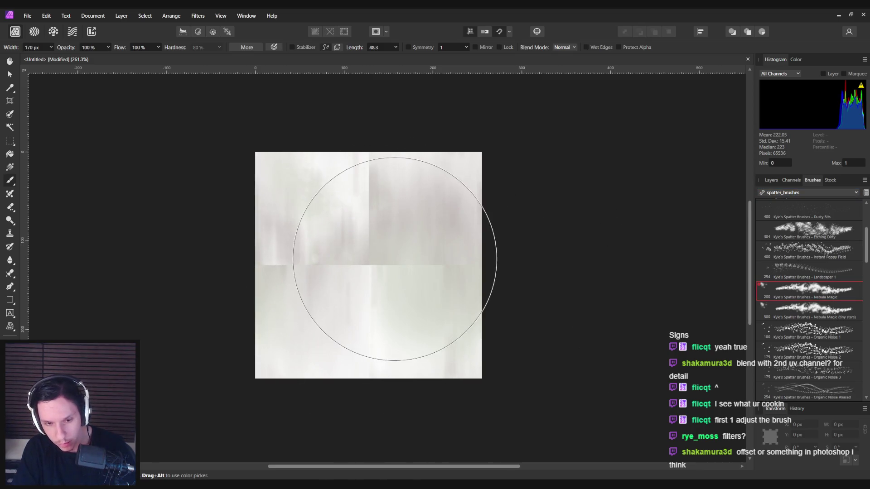
{"action": "key", "text": "bracketleft"}
{"action": "key", "text": "bracketleft"}
{"action": "key", "text": "bracketleft"}
{"action": "mouse_move", "coordinate": [383, 255]}
{"action": "left_mouse_down"}
{"action": "mouse_move", "coordinate": [451, 271]}
{"action": "mouse_move", "coordinate": [339, 278]}
{"action": "left_mouse_up"}
{"action": "key", "text": "ctrl+z"}
{"action": "key", "text": "ctrl+z"}
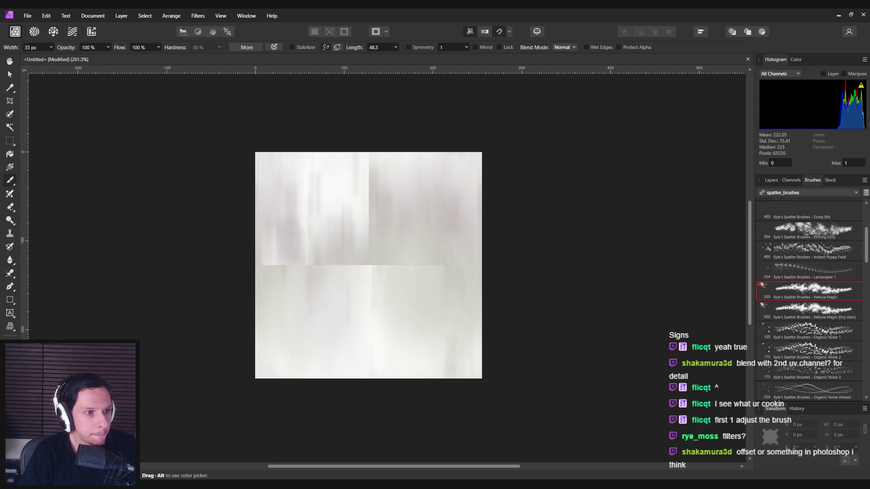
{"action": "mouse_move", "coordinate": [355, 268]}
{"action": "left_mouse_down"}
{"action": "mouse_move", "coordinate": [358, 208]}
{"action": "mouse_move", "coordinate": [369, 265]}
{"action": "mouse_move", "coordinate": [359, 165]}
{"action": "mouse_move", "coordinate": [359, 271]}
{"action": "mouse_move", "coordinate": [346, 224]}
{"action": "mouse_move", "coordinate": [386, 271]}
{"action": "mouse_move", "coordinate": [413, 288]}
{"action": "left_mouse_up"}
{"action": "key", "text": "ctrl+z"}
{"action": "key", "text": "ctrl+z"}
{"action": "key", "text": "ctrl+z"}
{"action": "key", "text": "ctrl+z"}
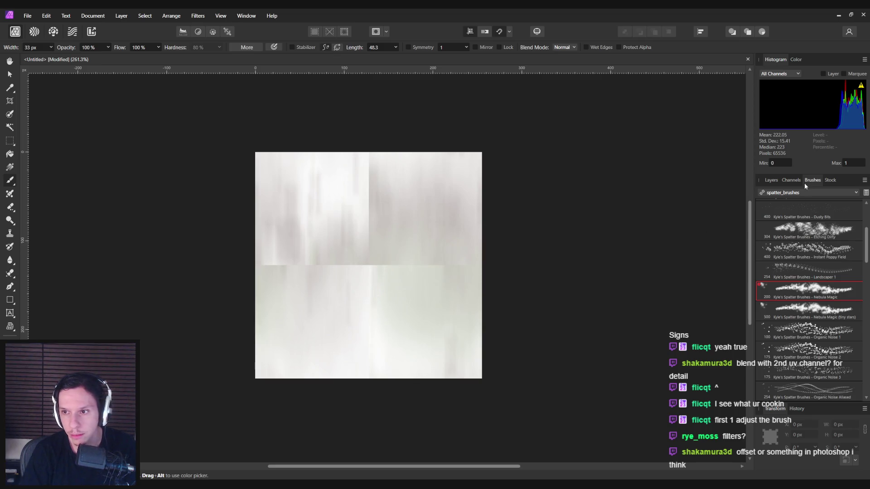
{"action": "left_click_drag", "start_coordinate": [866, 256], "coordinate": [868, 299]}
{"action": "scroll", "coordinate": [824, 261], "scroll_direction": "down", "scroll_amount": 10}
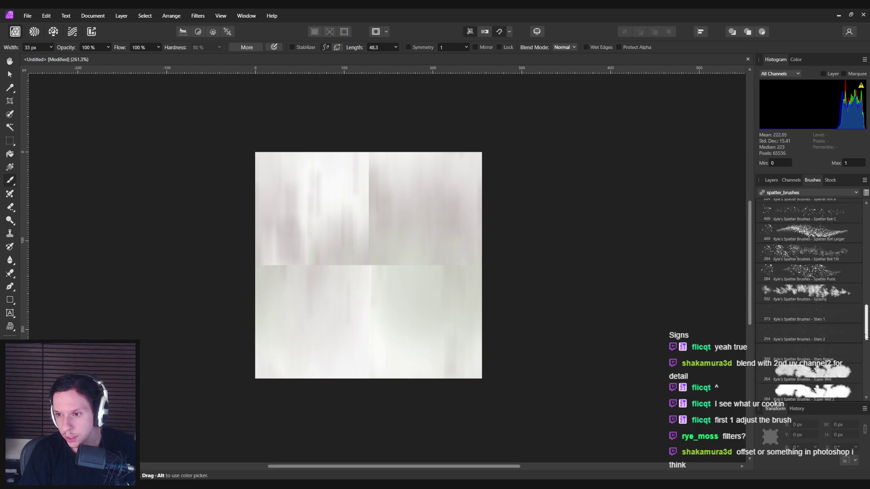
- Pick the Grainy Airbrush from Sprays and Spatters and airbrush the upper middle
{"action": "left_click", "coordinate": [787, 193]}
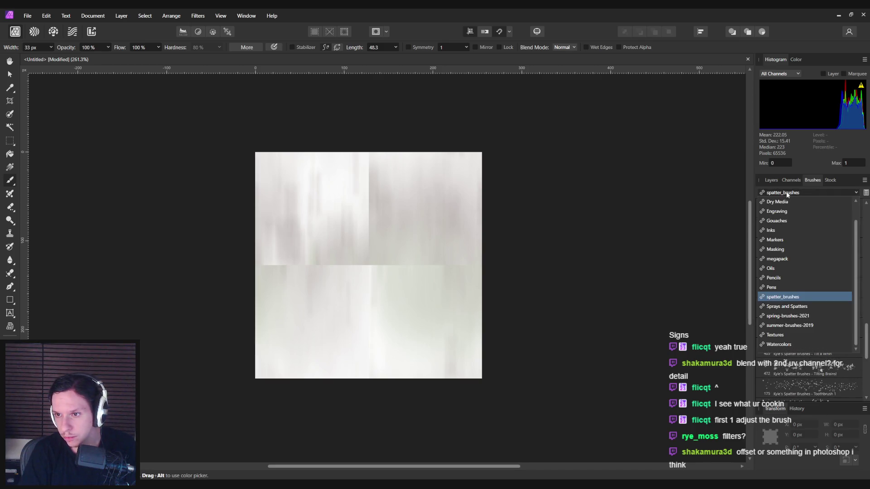
{"action": "left_click", "coordinate": [788, 307]}
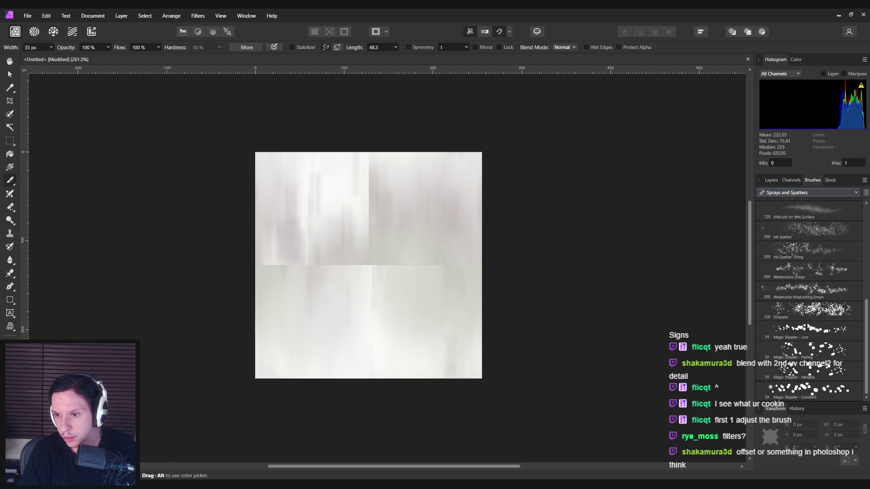
{"action": "scroll", "coordinate": [807, 326], "scroll_direction": "up", "scroll_amount": 5}
{"action": "left_click", "coordinate": [809, 256]}
{"action": "mouse_move", "coordinate": [377, 258]}
{"action": "left_mouse_down"}
{"action": "mouse_move", "coordinate": [363, 204]}
{"action": "mouse_move", "coordinate": [370, 261]}
{"action": "left_mouse_up"}
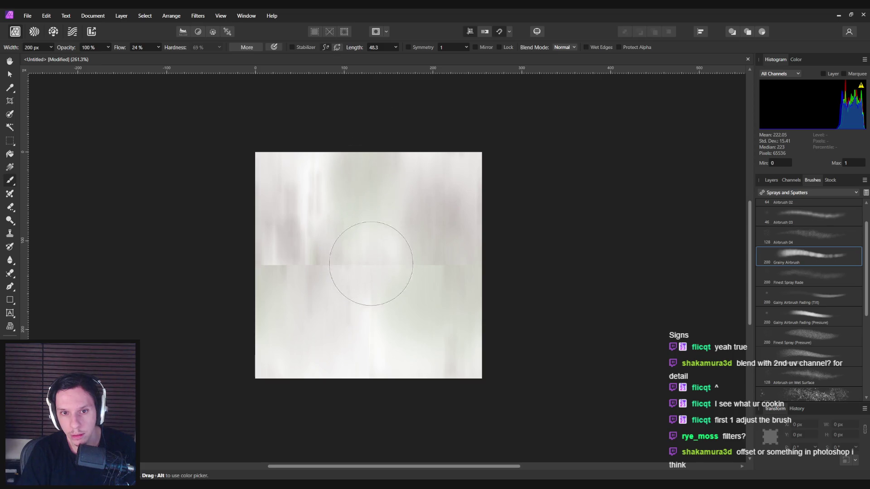
- Shrink the brush to 89 px and try brightening strokes, undoing the bright band
{"action": "key", "text": "bracketleft"}
{"action": "key", "text": "bracketleft"}
{"action": "key", "text": "bracketleft"}
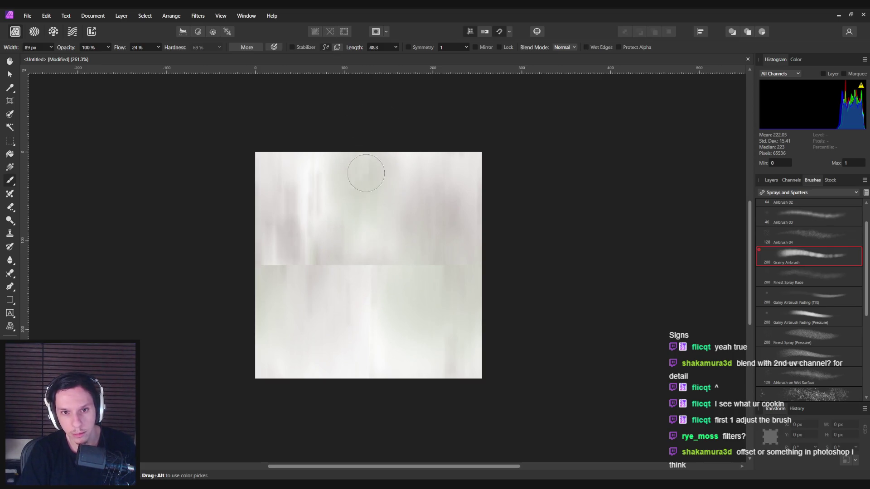
{"action": "left_click_drag", "start_coordinate": [367, 253], "coordinate": [483, 270]}
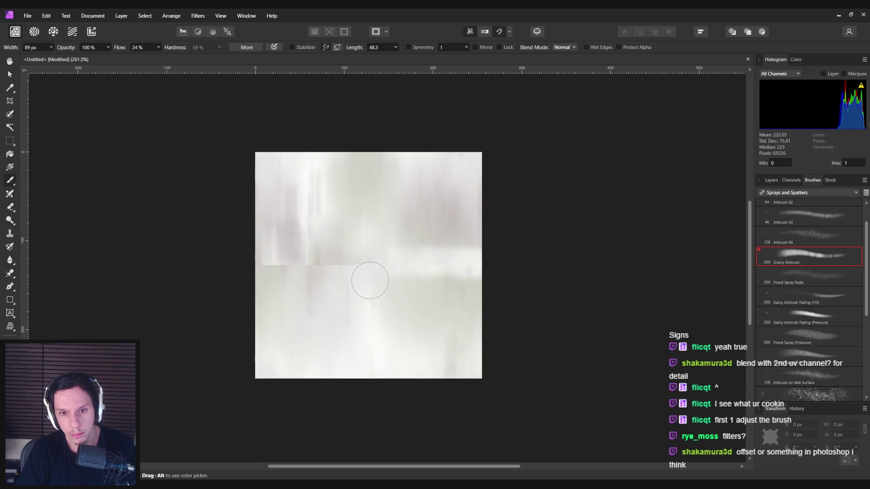
{"action": "key", "text": "ctrl+z"}
{"action": "mouse_move", "coordinate": [375, 268]}
{"action": "left_mouse_down"}
{"action": "mouse_move", "coordinate": [362, 179]}
{"action": "mouse_move", "coordinate": [361, 229]}
{"action": "mouse_move", "coordinate": [371, 192]}
{"action": "left_mouse_up"}
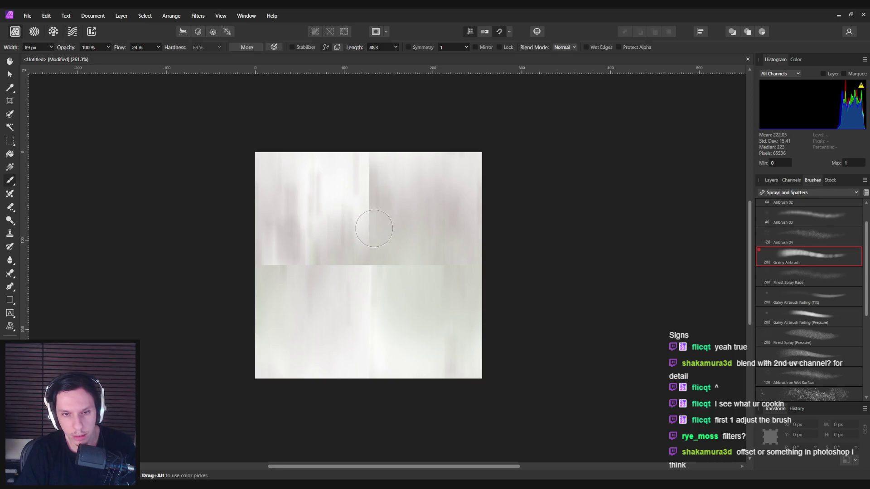
{"action": "scroll", "coordinate": [374, 229], "scroll_direction": "up", "scroll_amount": 2}
- Remove the top layer's black mask and extra pixel layer, then add a new empty pixel layer
{"action": "left_click", "coordinate": [791, 180]}
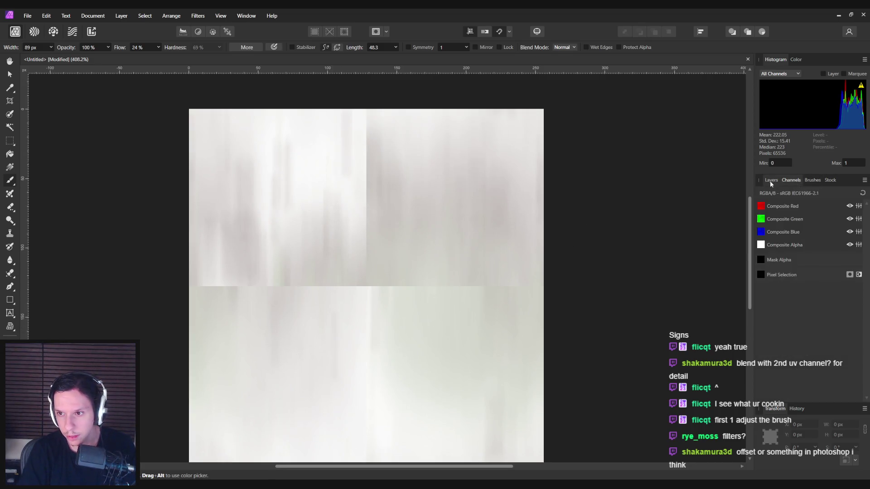
{"action": "left_click", "coordinate": [771, 182]}
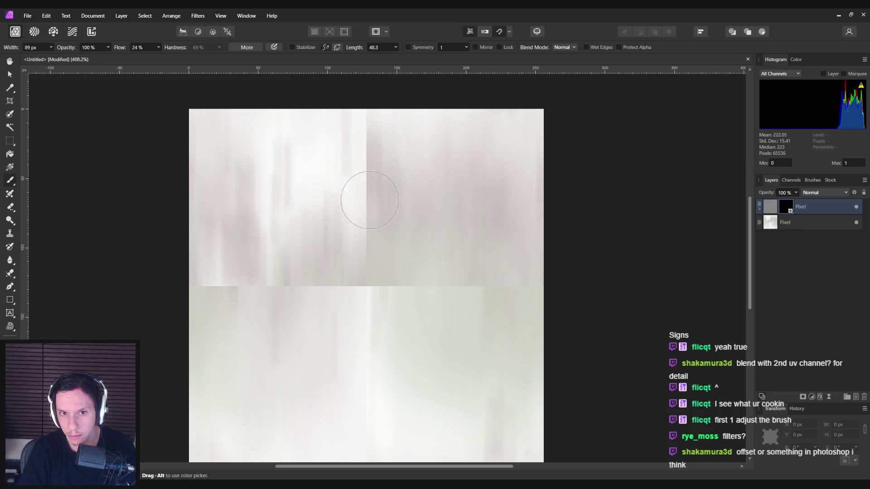
{"action": "left_click", "coordinate": [864, 397]}
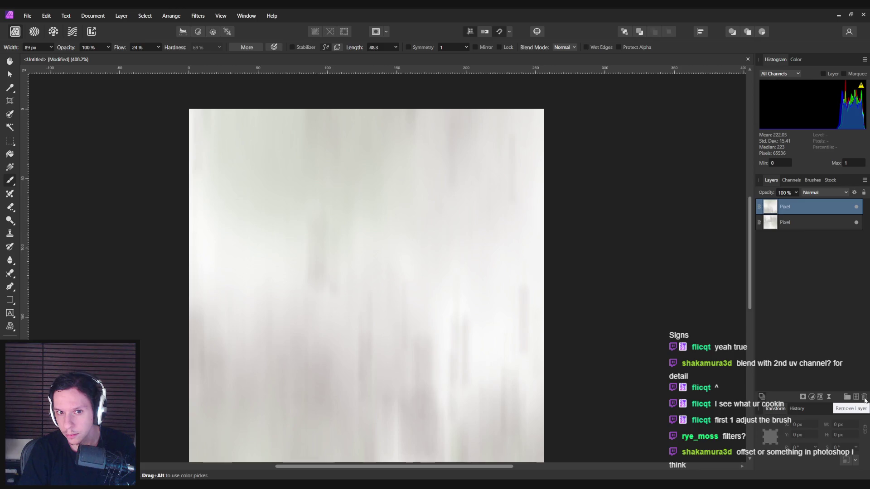
{"action": "left_click", "coordinate": [864, 397]}
{"action": "left_click", "coordinate": [855, 398]}
{"action": "key", "text": "g"}
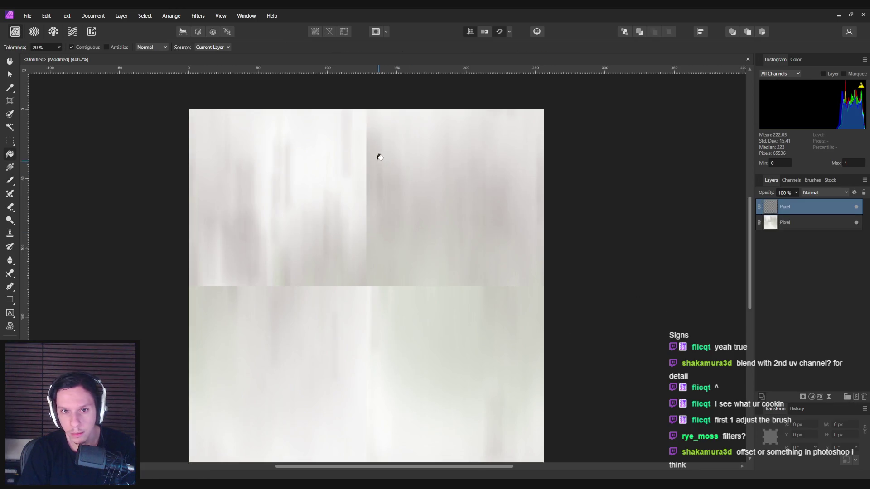
{"action": "left_click", "coordinate": [371, 157]}
{"action": "key", "text": "ctrl+z"}
{"action": "key", "text": "b"}
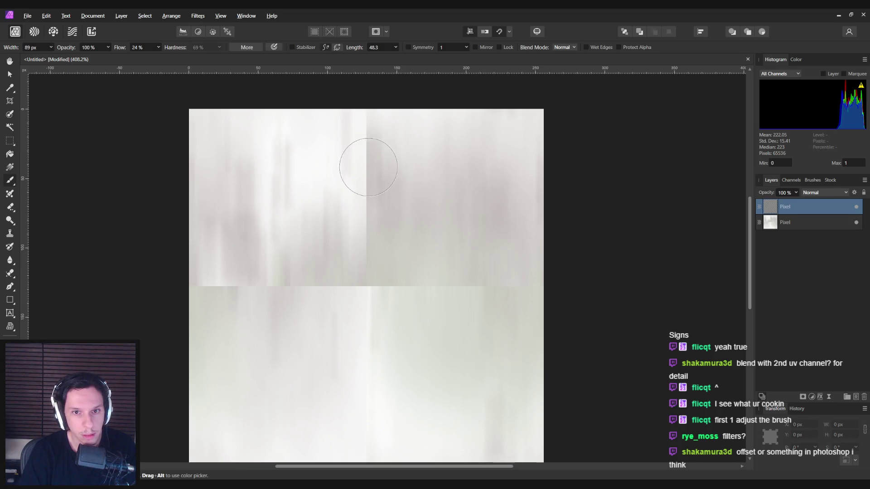
- Sample the texture's light grey and paint a vertical streak up the seam with a 75 px brush
{"action": "mouse_move", "coordinate": [360, 160]}
{"action": "left_mouse_down"}
{"action": "mouse_move", "coordinate": [369, 161]}
{"action": "mouse_move", "coordinate": [361, 183]}
{"action": "left_mouse_up"}
{"action": "left_click_drag", "start_coordinate": [364, 257], "coordinate": [359, 242]}
{"action": "left_click_drag", "start_coordinate": [361, 291], "coordinate": [361, 245]}
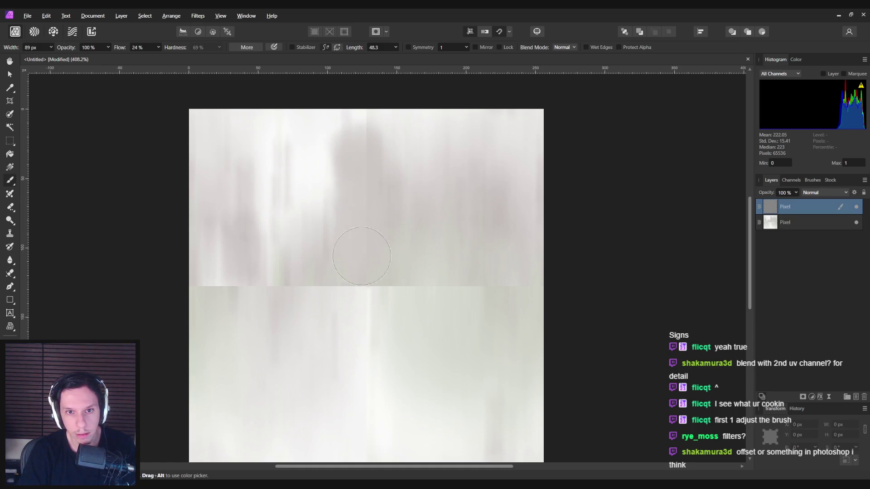
{"action": "key", "text": "ctrl+z"}
{"action": "key", "text": "bracketleft"}
{"action": "mouse_move", "coordinate": [366, 277]}
{"action": "left_mouse_down"}
{"action": "mouse_move", "coordinate": [368, 152]}
{"action": "mouse_move", "coordinate": [356, 267]}
{"action": "left_mouse_up"}
{"action": "key", "text": "ctrl+z"}
{"action": "left_click_drag", "start_coordinate": [359, 224], "coordinate": [366, 132]}
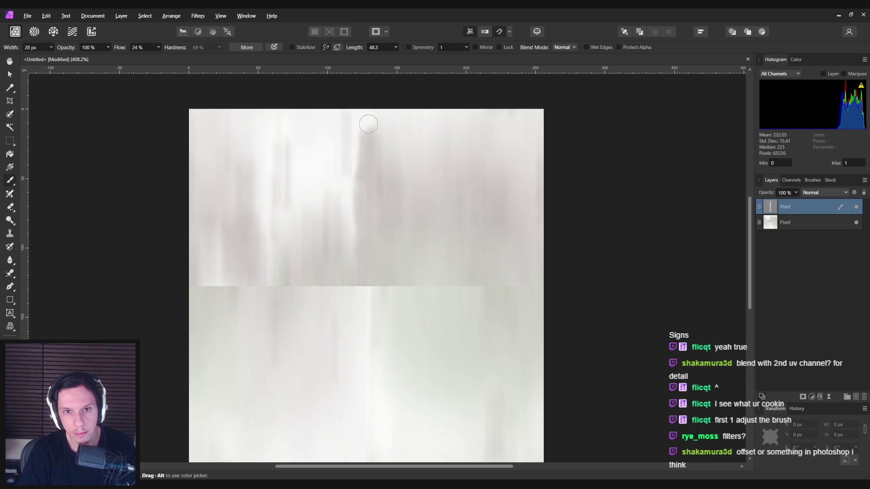
{"action": "left_click_drag", "start_coordinate": [367, 136], "coordinate": [366, 119]}
{"action": "scroll", "coordinate": [372, 358], "scroll_direction": "down", "scroll_amount": 4}
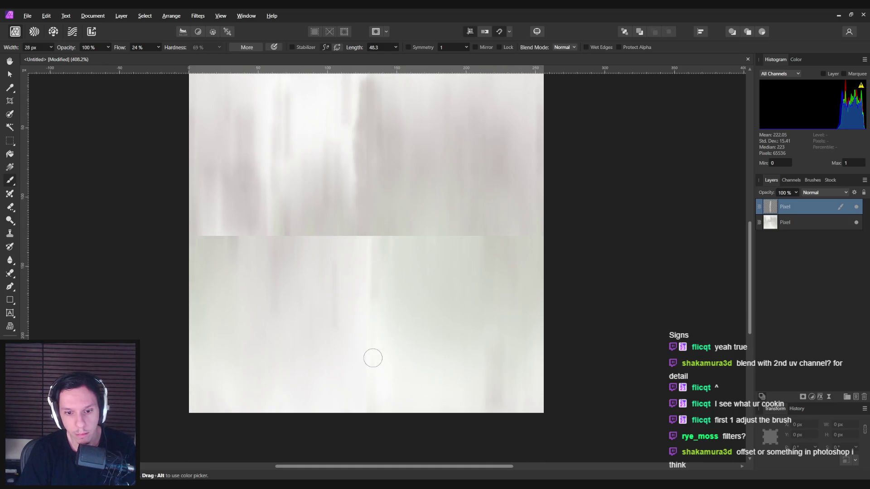
{"action": "scroll", "coordinate": [371, 316], "scroll_direction": "up", "scroll_amount": 2}
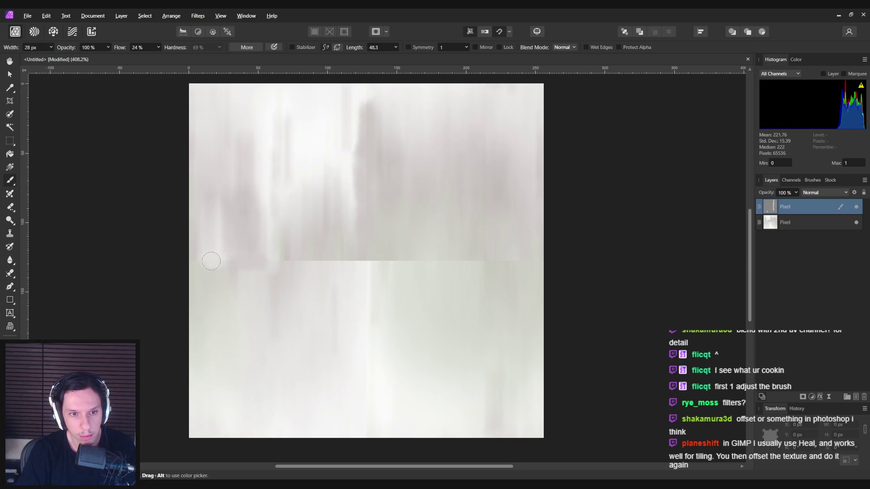
- Dab grey over the horizontal seam at left, right and centre, then enlarge the brush to 57 px
{"action": "left_click_drag", "start_coordinate": [198, 255], "coordinate": [195, 259]}
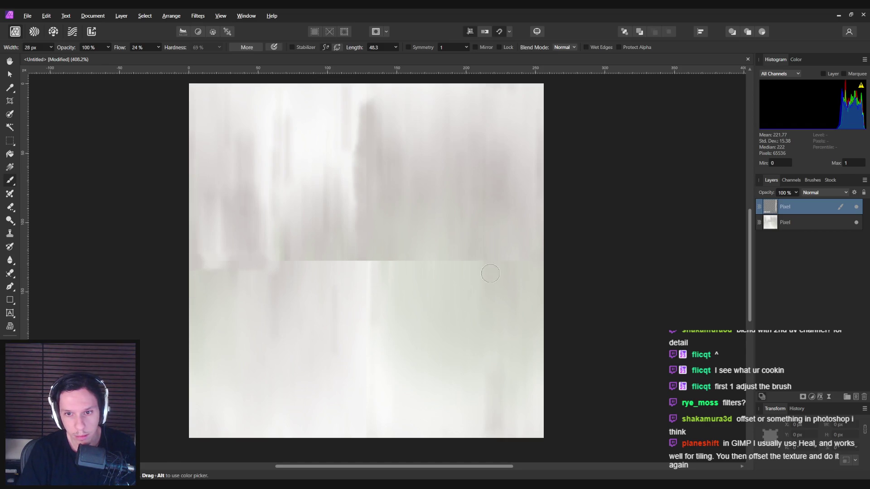
{"action": "left_click_drag", "start_coordinate": [473, 261], "coordinate": [473, 276]}
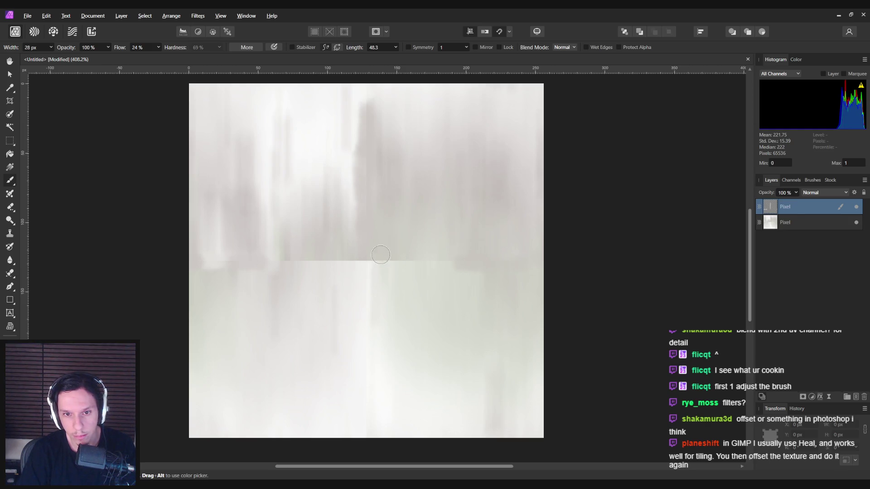
{"action": "mouse_move", "coordinate": [380, 268]}
{"action": "left_mouse_down"}
{"action": "mouse_move", "coordinate": [380, 258]}
{"action": "mouse_move", "coordinate": [372, 313]}
{"action": "mouse_move", "coordinate": [398, 317]}
{"action": "mouse_move", "coordinate": [396, 346]}
{"action": "mouse_move", "coordinate": [416, 335]}
{"action": "mouse_move", "coordinate": [403, 329]}
{"action": "left_mouse_up"}
{"action": "key", "text": "bracketright"}
{"action": "key", "text": "bracketright"}
- Erase with the Grainy Airbrush to soften the smudge below the seam, then brush grey across it
{"action": "key", "text": "e"}
{"action": "left_click", "coordinate": [812, 179]}
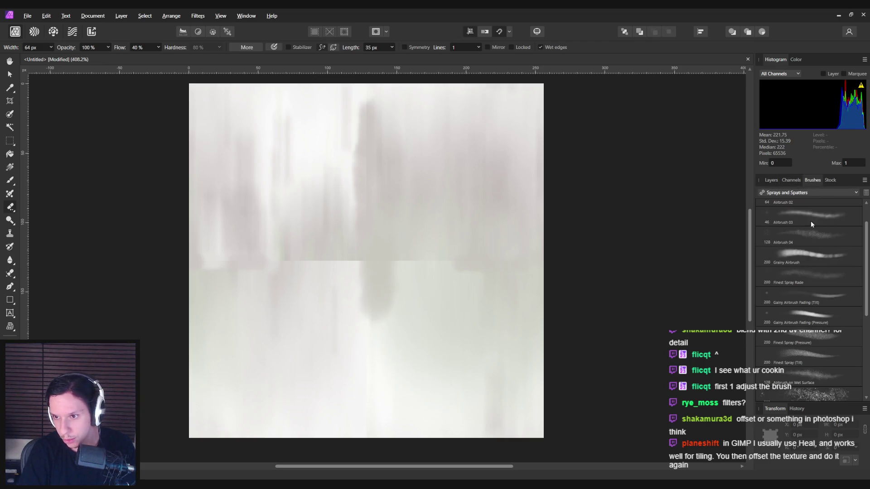
{"action": "left_click", "coordinate": [806, 261]}
{"action": "mouse_move", "coordinate": [368, 334]}
{"action": "left_mouse_down"}
{"action": "mouse_move", "coordinate": [398, 340]}
{"action": "mouse_move", "coordinate": [352, 292]}
{"action": "mouse_move", "coordinate": [376, 276]}
{"action": "mouse_move", "coordinate": [369, 305]}
{"action": "mouse_move", "coordinate": [378, 326]}
{"action": "left_mouse_up"}
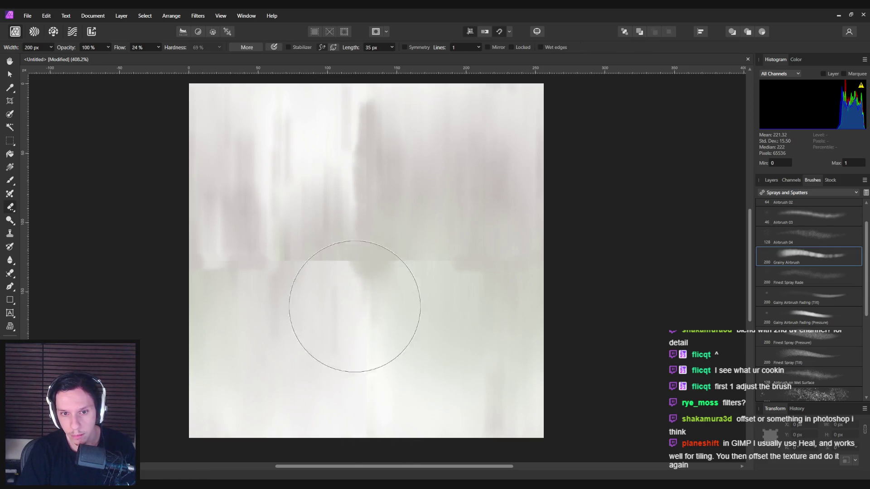
{"action": "mouse_move", "coordinate": [362, 267]}
{"action": "left_mouse_down"}
{"action": "mouse_move", "coordinate": [357, 352]}
{"action": "mouse_move", "coordinate": [359, 344]}
{"action": "left_mouse_up"}
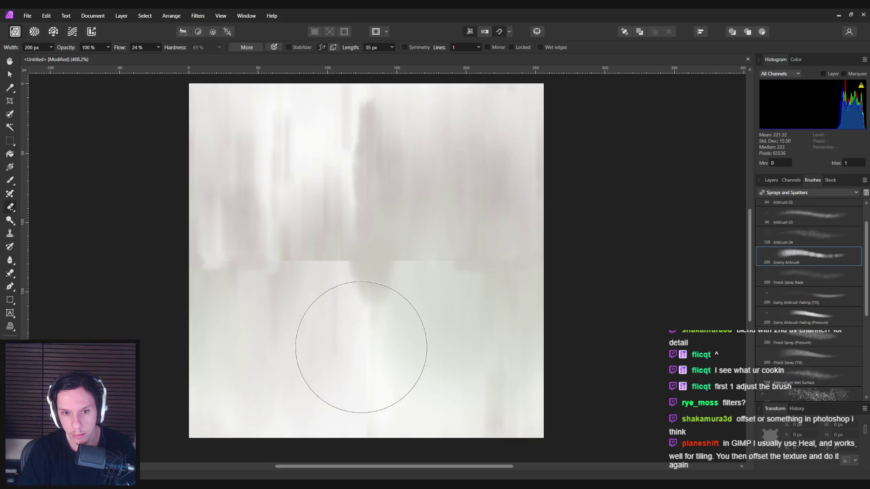
{"action": "key", "text": "b"}
{"action": "mouse_move", "coordinate": [315, 255]}
{"action": "left_mouse_down"}
{"action": "mouse_move", "coordinate": [311, 272]}
{"action": "mouse_move", "coordinate": [346, 271]}
{"action": "mouse_move", "coordinate": [322, 308]}
{"action": "left_mouse_up"}
- Shrink the eraser to 75 px and darken the area below the central streak
{"action": "key", "text": "e"}
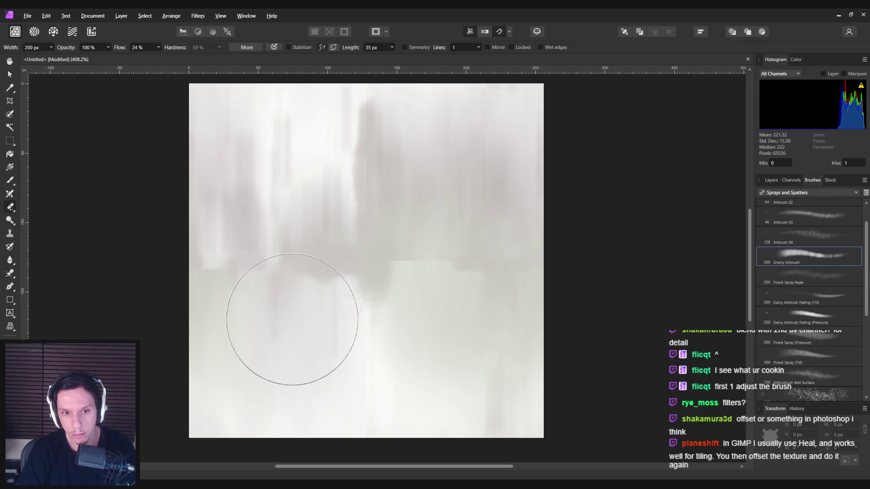
{"action": "key", "text": "b"}
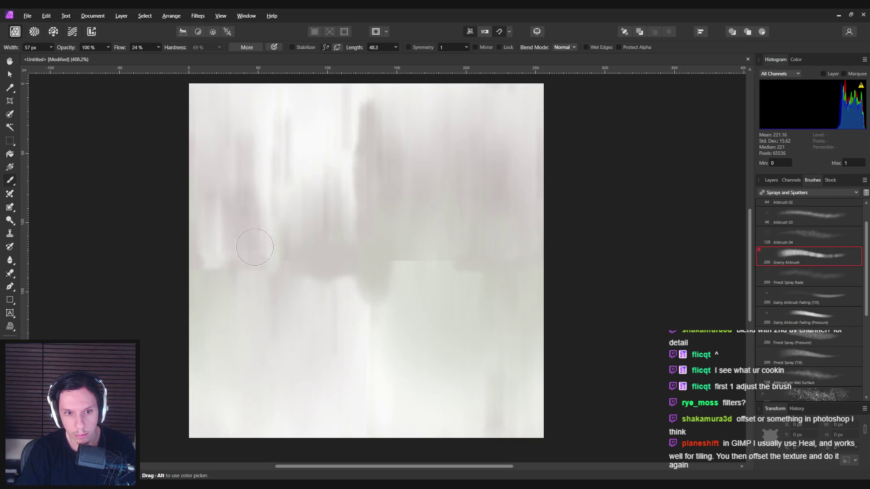
{"action": "key", "text": "e"}
{"action": "key", "text": "bracketleft"}
{"action": "key", "text": "bracketleft"}
{"action": "key", "text": "bracketleft"}
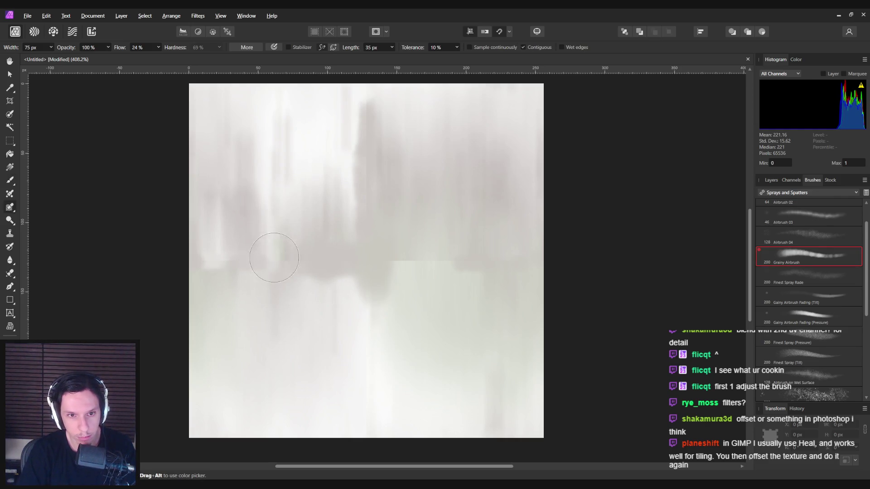
{"action": "key", "text": "b"}
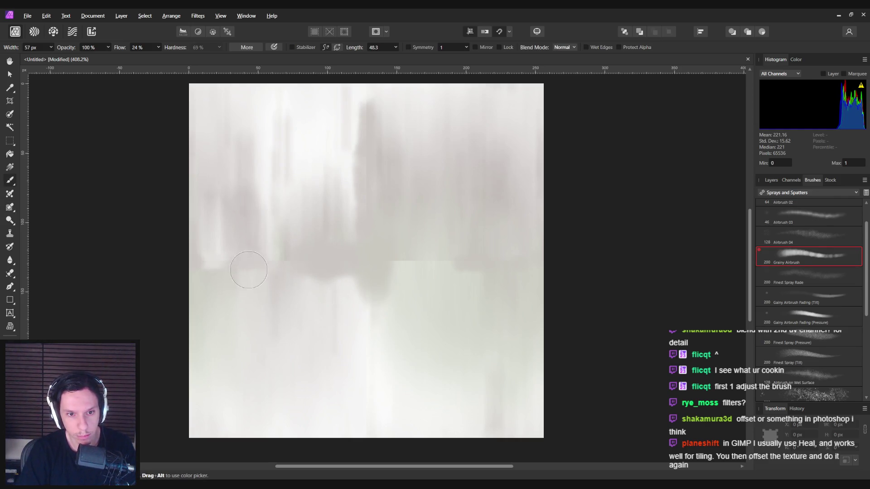
{"action": "key", "text": "e"}
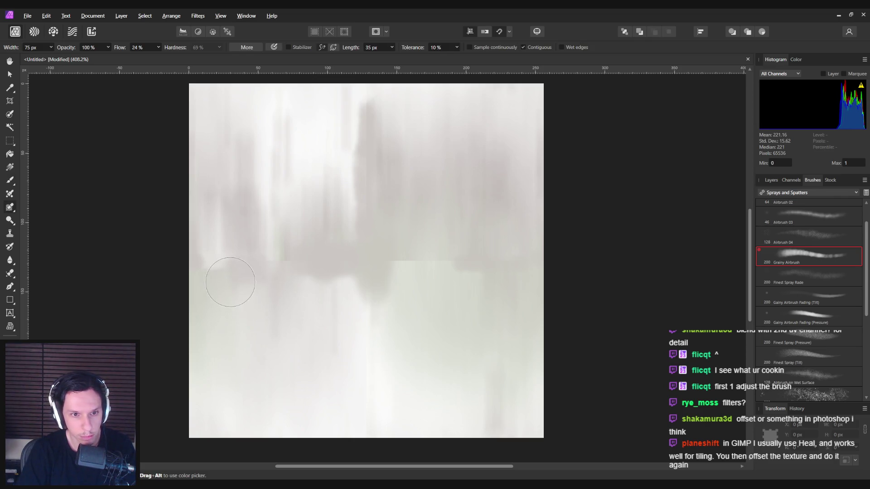
{"action": "key", "text": "b"}
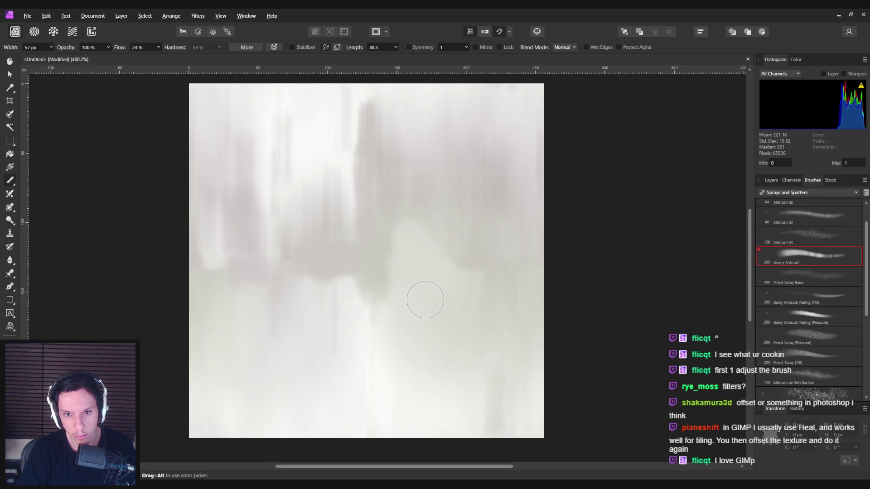
{"action": "key", "text": "e"}
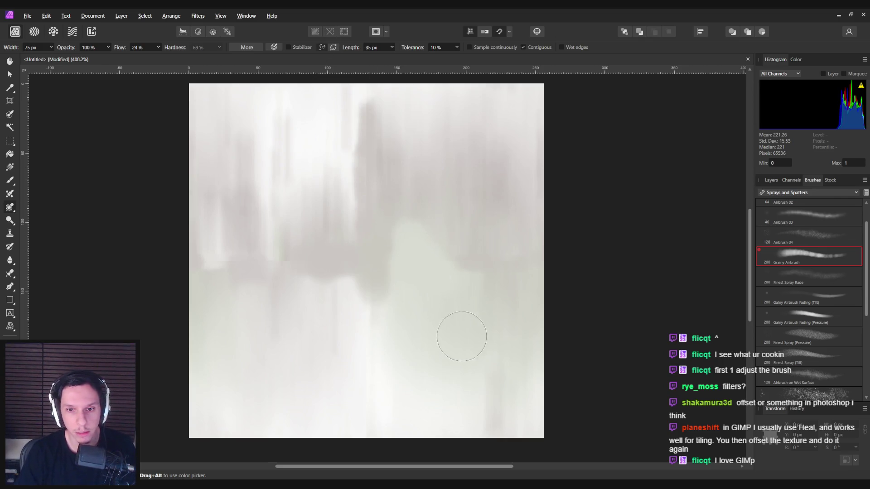
{"action": "key", "text": "b"}
{"action": "left_click", "coordinate": [344, 268], "text": "alt"}
{"action": "left_click_drag", "start_coordinate": [346, 316], "coordinate": [349, 294]}
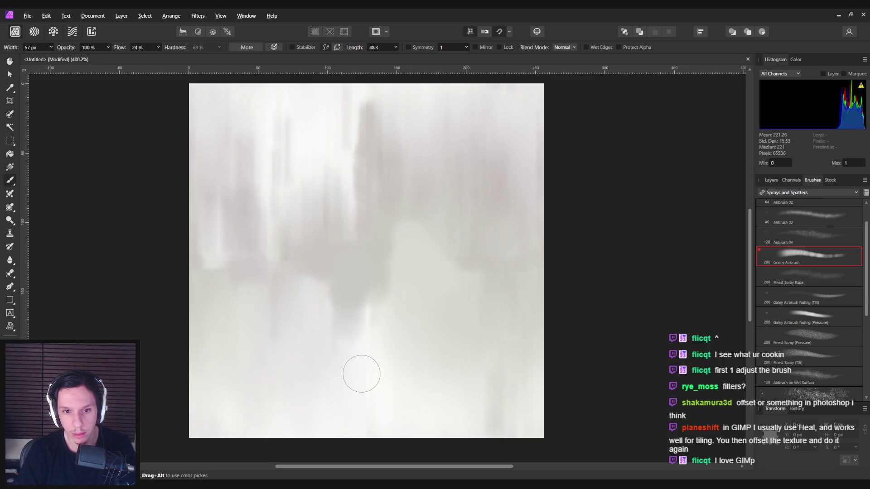
- Try a lighter band and centre erase strokes, undo them, and show the layer list
{"action": "key", "text": "e"}
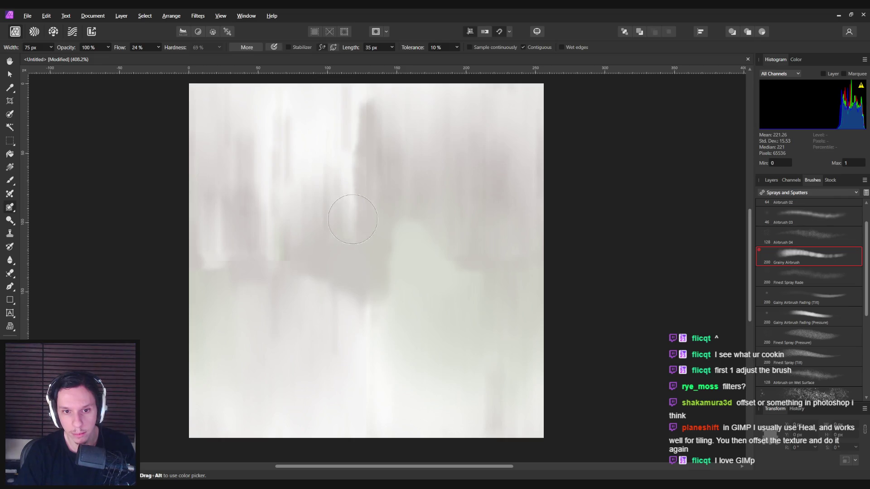
{"action": "left_click", "coordinate": [349, 315], "text": "alt"}
{"action": "key", "text": "b"}
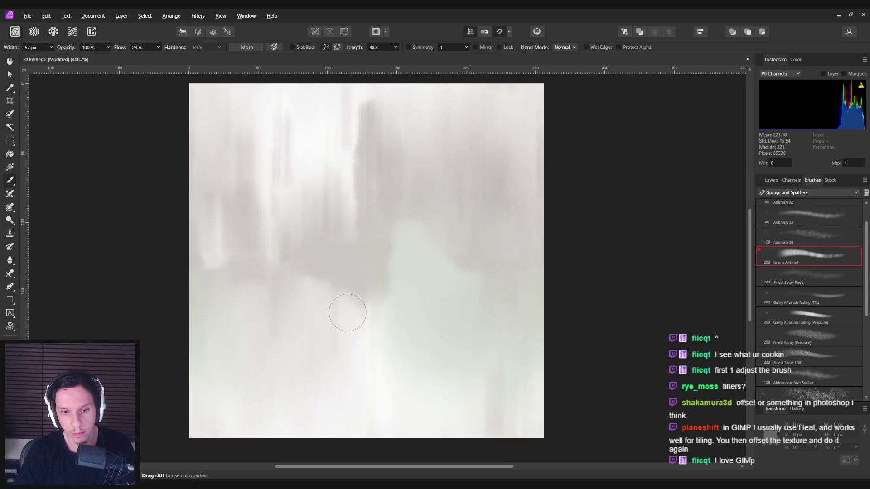
{"action": "mouse_move", "coordinate": [350, 313]}
{"action": "left_mouse_down"}
{"action": "mouse_move", "coordinate": [346, 340]}
{"action": "mouse_move", "coordinate": [349, 311]}
{"action": "mouse_move", "coordinate": [345, 321]}
{"action": "left_mouse_up"}
{"action": "key", "text": "ctrl+z"}
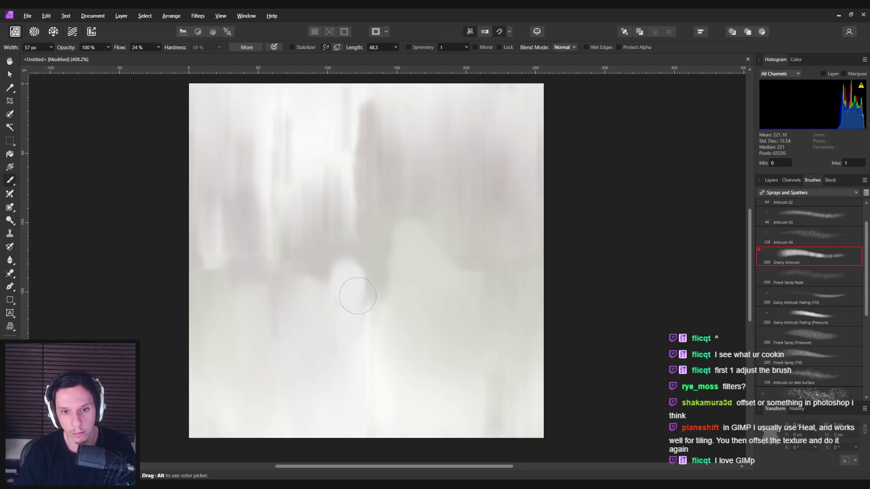
{"action": "key", "text": "e"}
{"action": "mouse_move", "coordinate": [369, 278]}
{"action": "left_mouse_down"}
{"action": "mouse_move", "coordinate": [374, 332]}
{"action": "mouse_move", "coordinate": [314, 305]}
{"action": "mouse_move", "coordinate": [322, 287]}
{"action": "mouse_move", "coordinate": [316, 338]}
{"action": "left_mouse_up"}
{"action": "key", "text": "ctrl+z"}
{"action": "key", "text": "ctrl+z"}
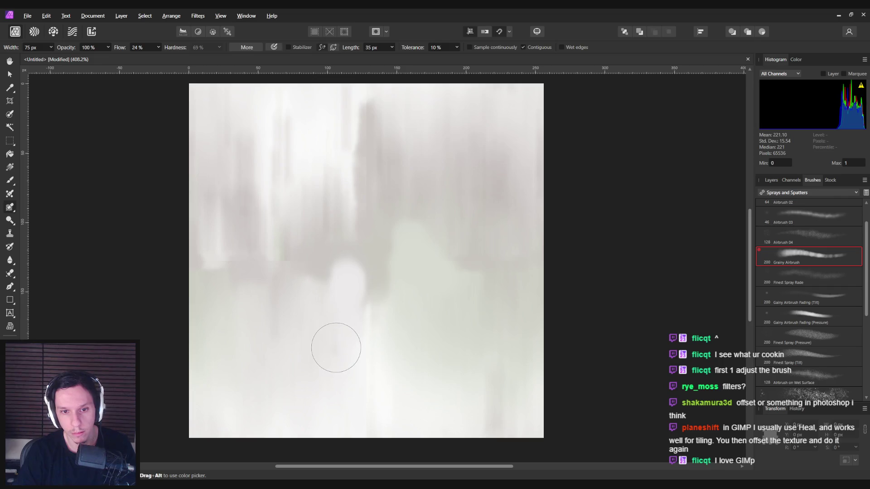
{"action": "left_click", "coordinate": [791, 180]}
{"action": "left_click", "coordinate": [771, 180]}
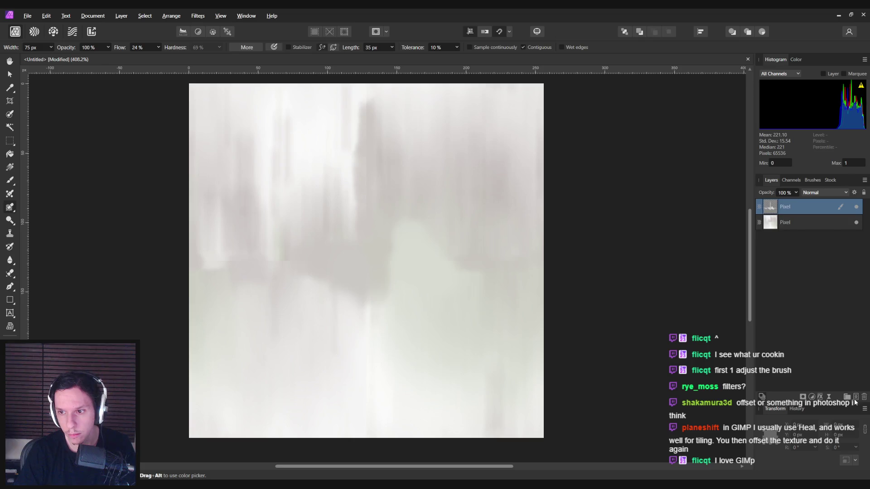
- Add a new pixel layer, paint a lighter stroke up the centre, and erase a streak below it
{"action": "left_click", "coordinate": [856, 397]}
{"action": "key", "text": "b"}
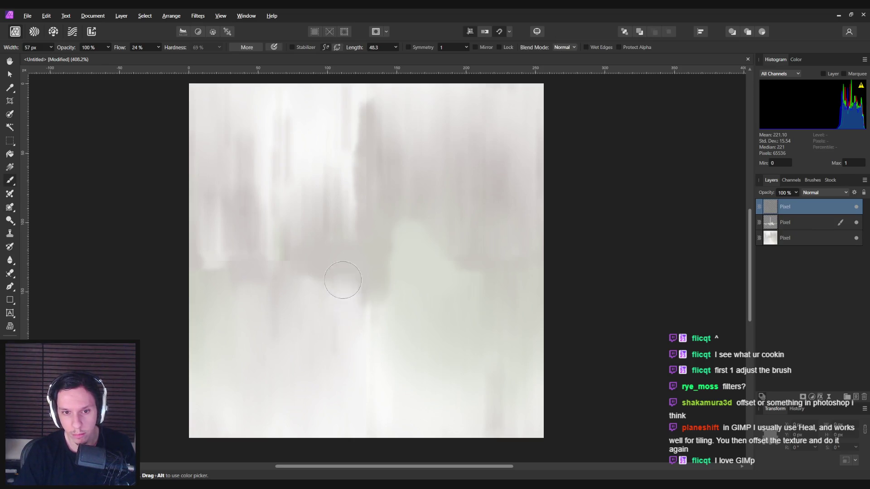
{"action": "left_click_drag", "start_coordinate": [343, 287], "coordinate": [350, 247]}
{"action": "key", "text": "e"}
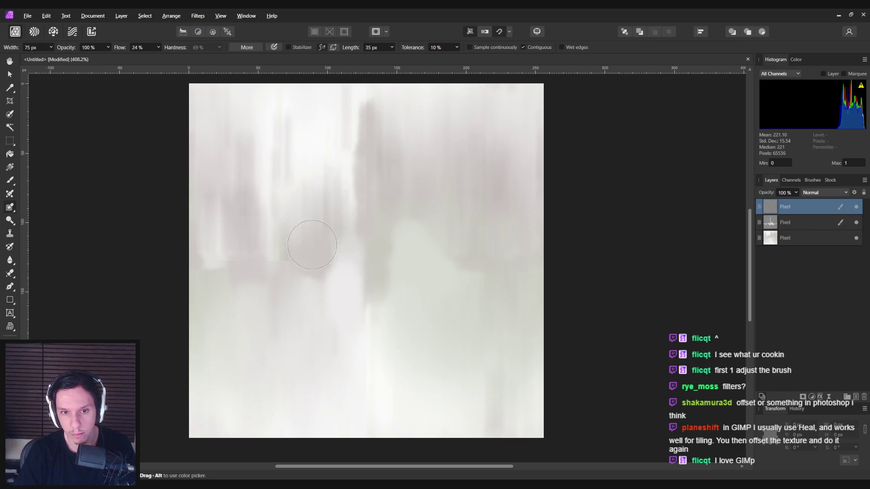
{"action": "key", "text": "e"}
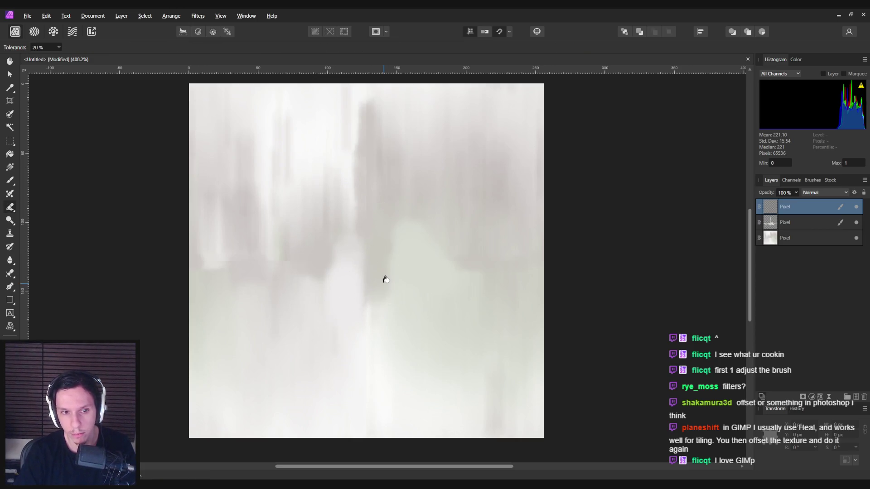
{"action": "key", "text": "e"}
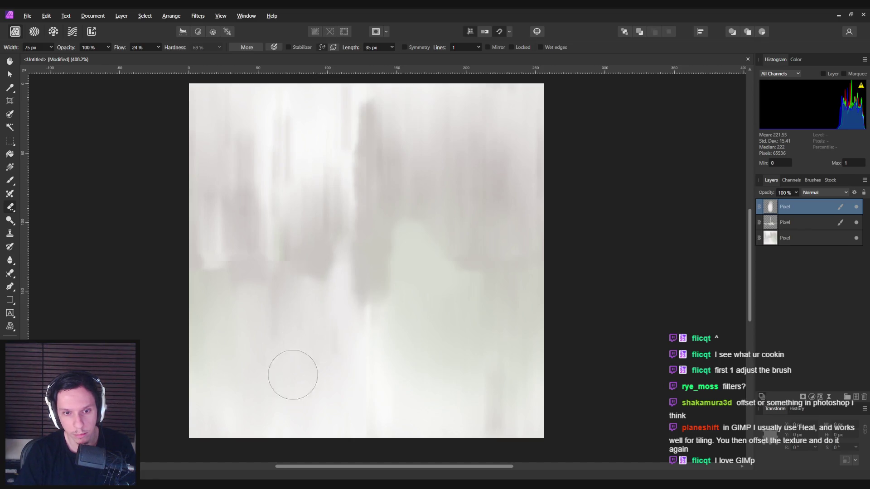
{"action": "scroll", "coordinate": [301, 382], "scroll_direction": "down", "scroll_amount": 4}
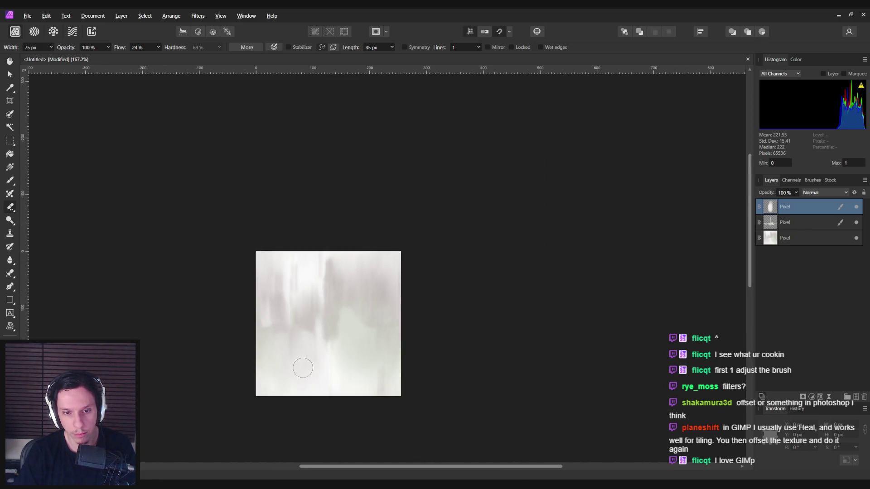
{"action": "scroll", "coordinate": [353, 302], "scroll_direction": "up", "scroll_amount": 1}
{"action": "left_click_drag", "start_coordinate": [322, 300], "coordinate": [321, 298]}
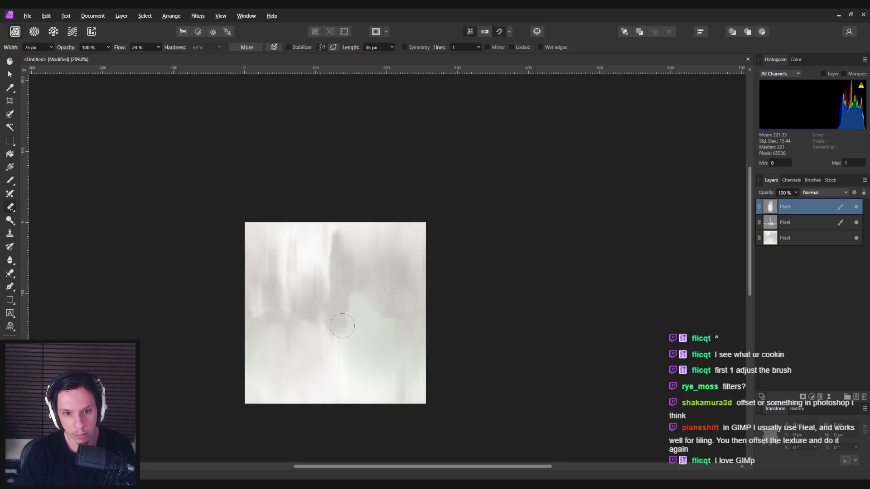
- Sample a texture colour, lightly erase the right-centre streaks, and paint a soft streak down the texture
{"action": "key", "text": "b"}
{"action": "left_click", "coordinate": [342, 341], "text": "alt"}
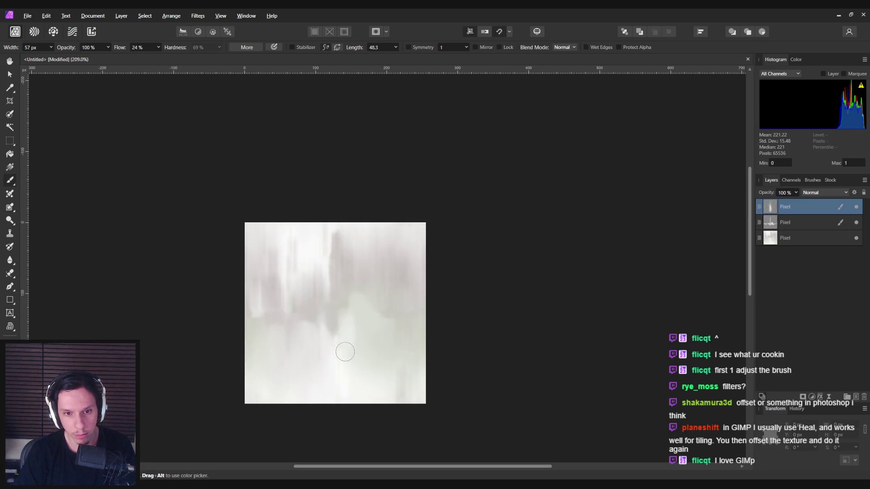
{"action": "key", "text": "e"}
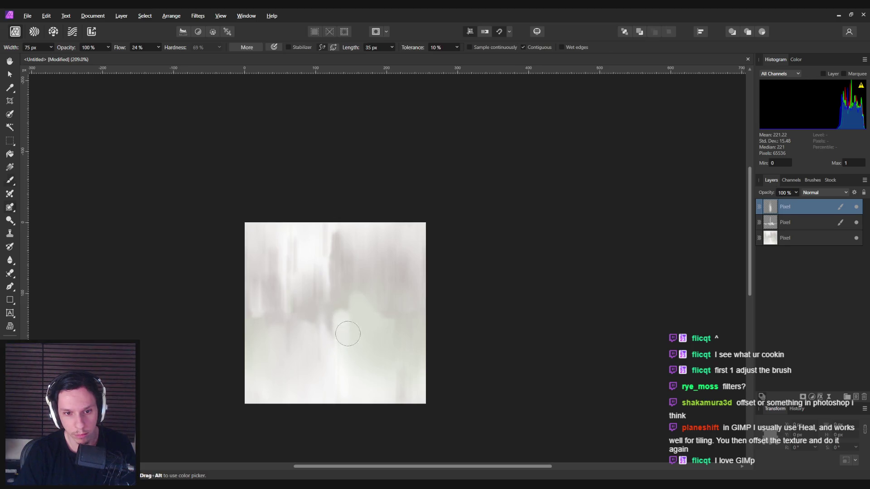
{"action": "key", "text": "e"}
{"action": "key", "text": "e"}
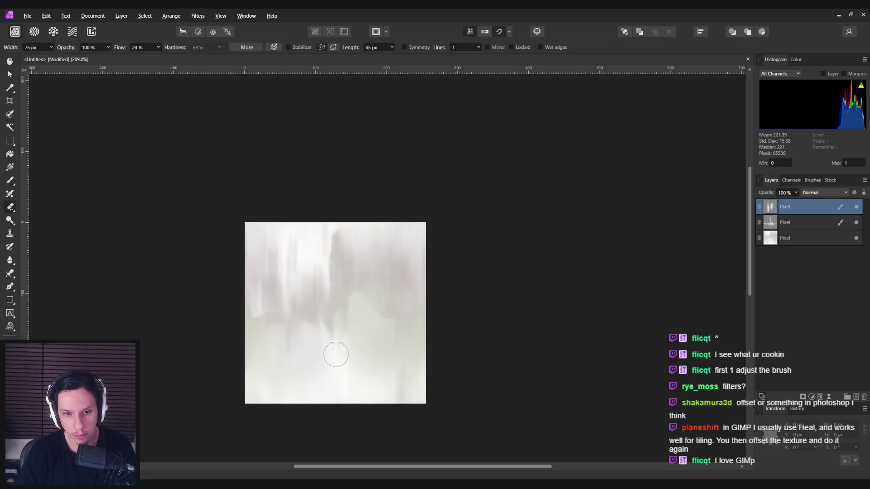
{"action": "scroll", "coordinate": [338, 385], "scroll_direction": "down", "scroll_amount": 5}
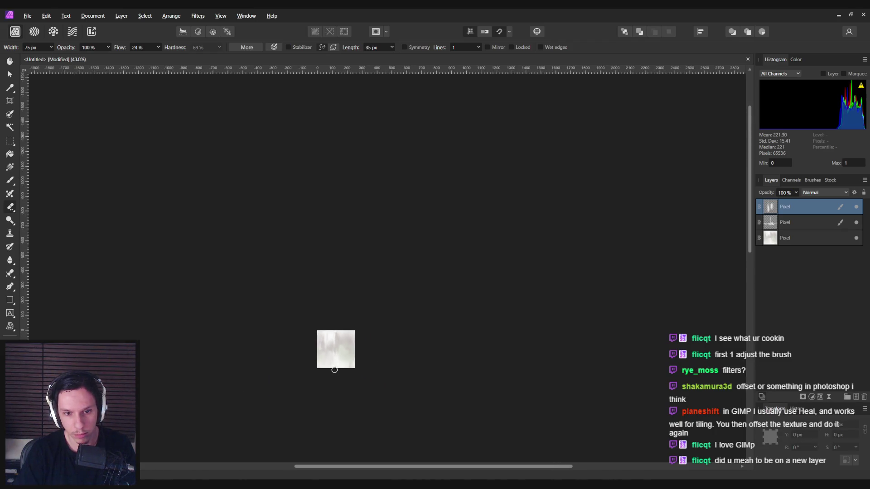
{"action": "scroll", "coordinate": [333, 367], "scroll_direction": "up", "scroll_amount": 3}
{"action": "scroll", "coordinate": [337, 361], "scroll_direction": "up", "scroll_amount": 5}
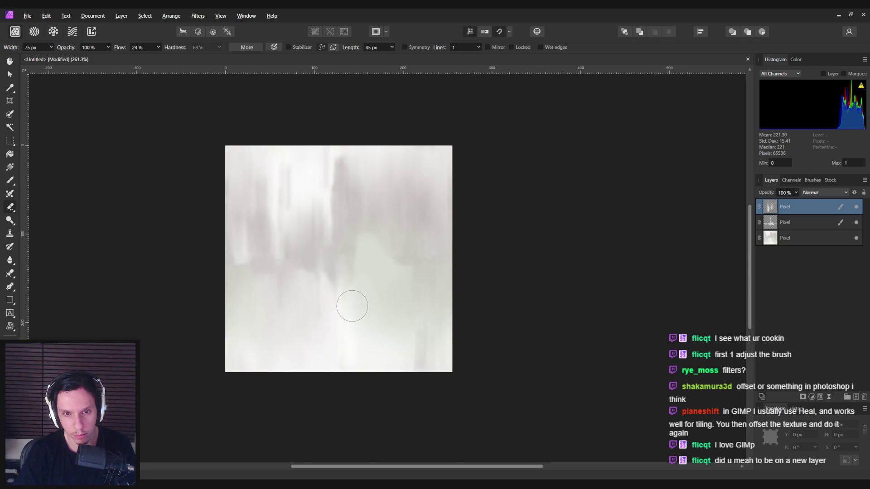
{"action": "key", "text": "b"}
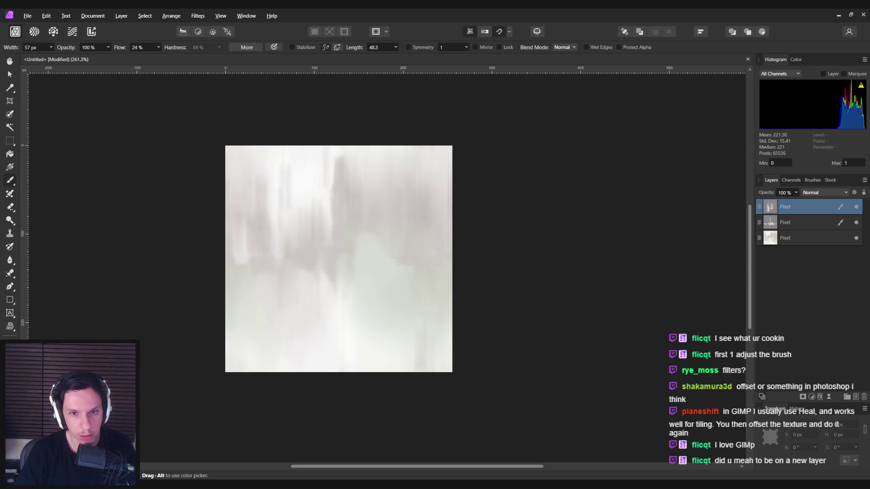
{"action": "key", "text": "e"}
{"action": "left_click_drag", "start_coordinate": [361, 259], "coordinate": [381, 297]}
{"action": "key", "text": "b"}
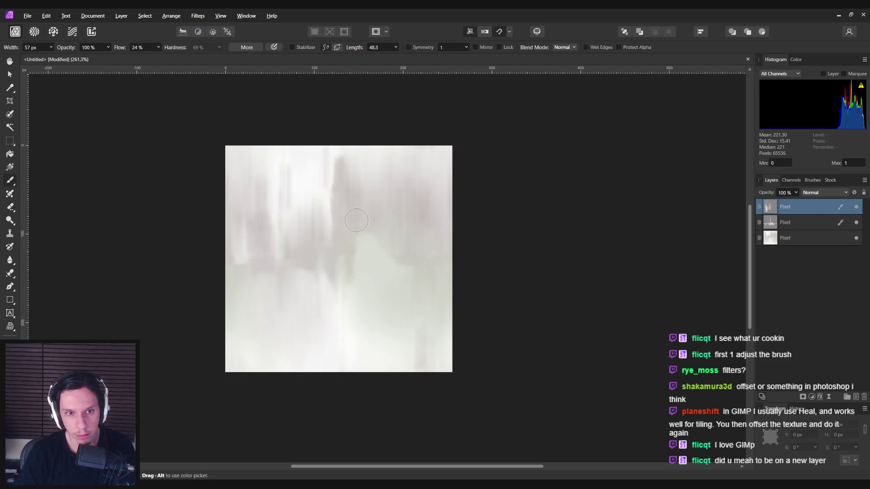
{"action": "left_click_drag", "start_coordinate": [362, 259], "coordinate": [369, 296]}
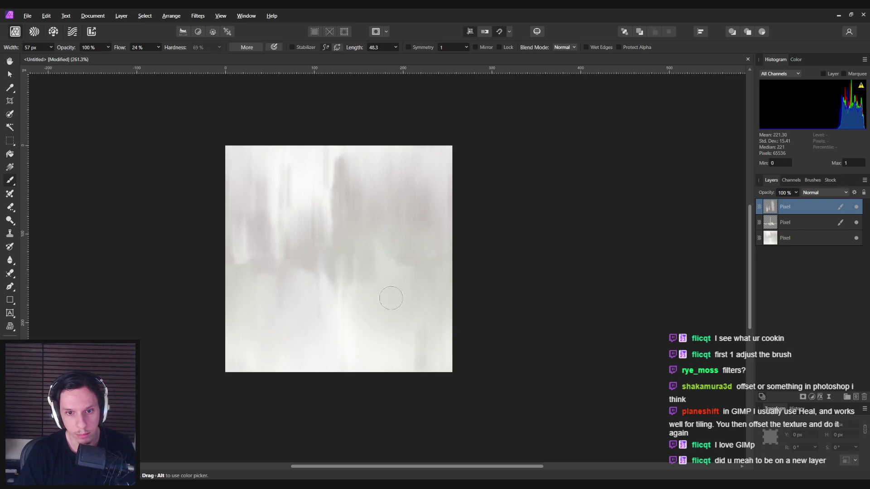
- Zoom in and out to review how the streaks blend into the surface
{"action": "key", "text": "e"}
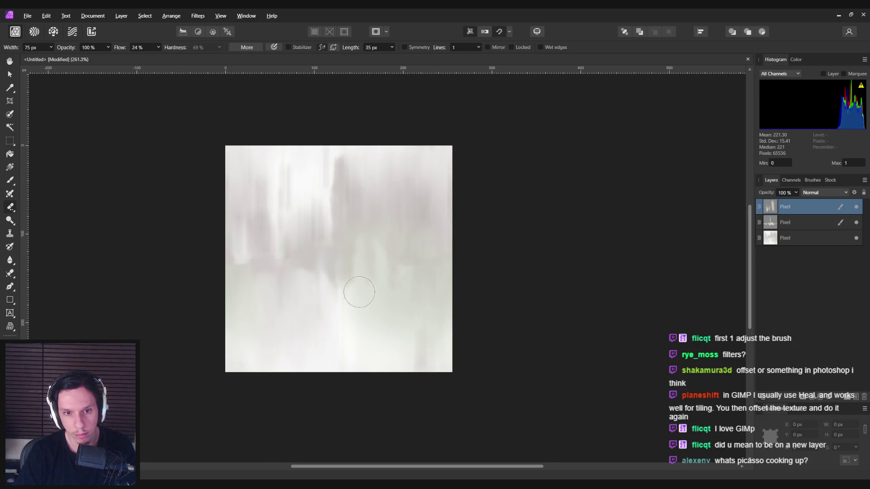
{"action": "scroll", "coordinate": [390, 302], "scroll_direction": "down", "scroll_amount": 1}
{"action": "scroll", "coordinate": [390, 303], "scroll_direction": "down", "scroll_amount": 6}
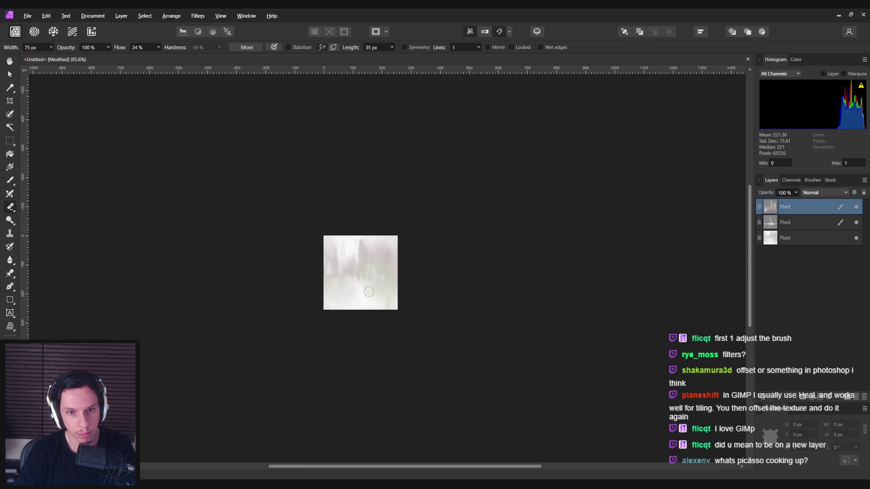
{"action": "scroll", "coordinate": [365, 306], "scroll_direction": "up", "scroll_amount": 4}
{"action": "scroll", "coordinate": [358, 263], "scroll_direction": "up", "scroll_amount": 3}
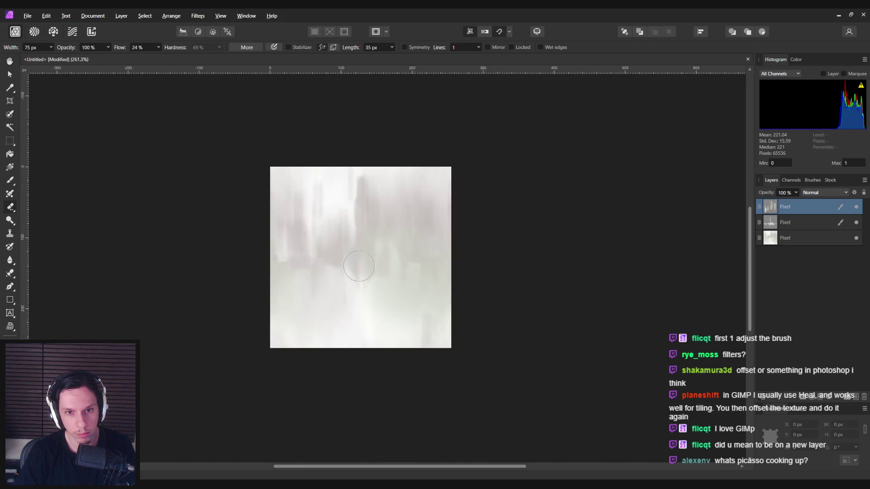
{"action": "scroll", "coordinate": [361, 288], "scroll_direction": "down", "scroll_amount": 4}
{"action": "scroll", "coordinate": [360, 289], "scroll_direction": "down", "scroll_amount": 1}
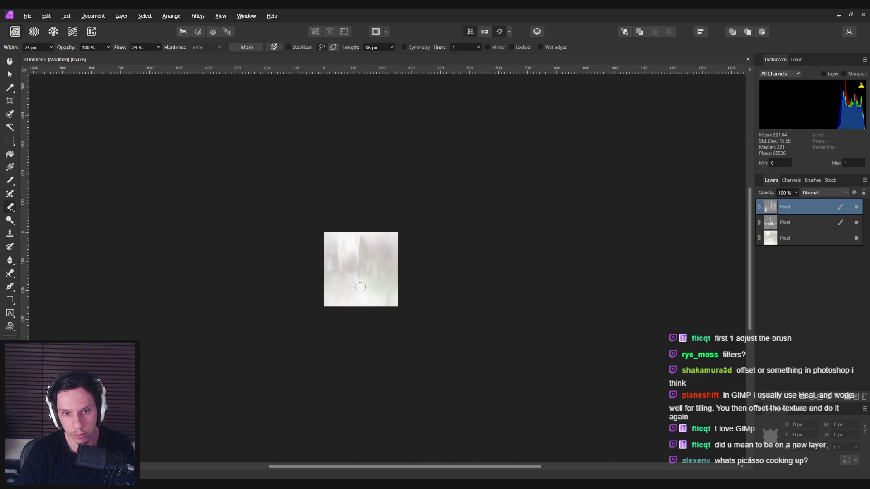
{"action": "scroll", "coordinate": [360, 289], "scroll_direction": "up", "scroll_amount": 6}
{"action": "scroll", "coordinate": [360, 289], "scroll_direction": "down", "scroll_amount": 1}
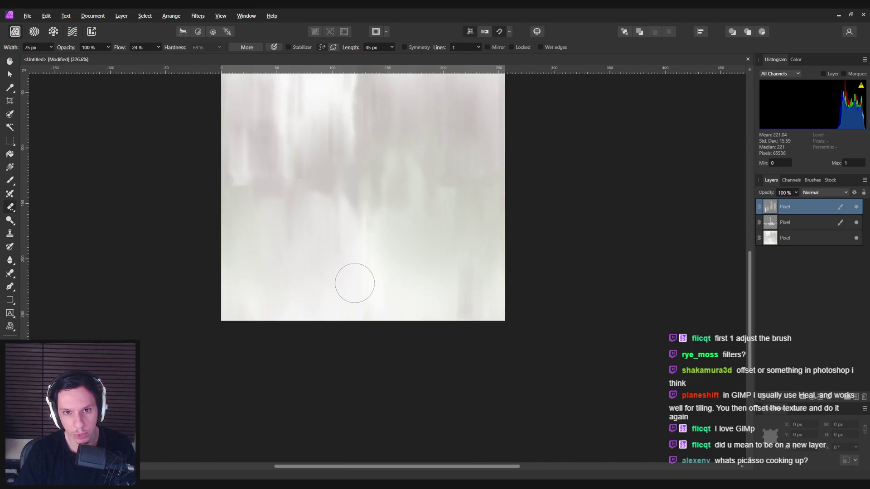
{"action": "scroll", "coordinate": [354, 284], "scroll_direction": "up", "scroll_amount": 2}
{"action": "scroll", "coordinate": [357, 278], "scroll_direction": "down", "scroll_amount": 1}
{"action": "key", "text": "b"}
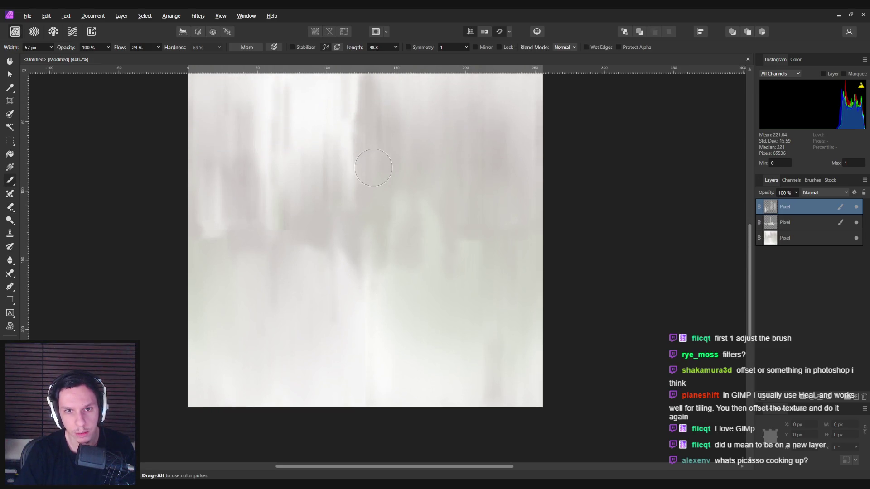
{"action": "scroll", "coordinate": [366, 195], "scroll_direction": "down", "scroll_amount": 5}
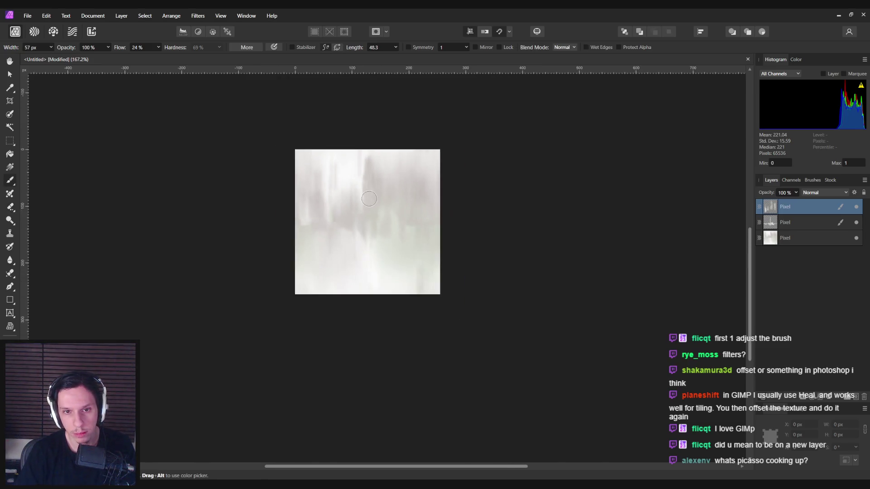
{"action": "scroll", "coordinate": [367, 197], "scroll_direction": "down", "scroll_amount": 3}
{"action": "scroll", "coordinate": [365, 198], "scroll_direction": "up", "scroll_amount": 5}
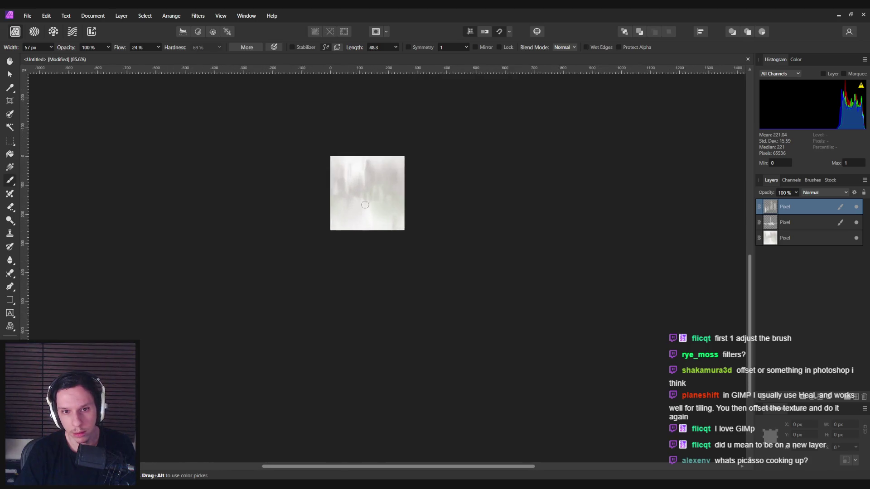
{"action": "scroll", "coordinate": [364, 198], "scroll_direction": "up", "scroll_amount": 4}
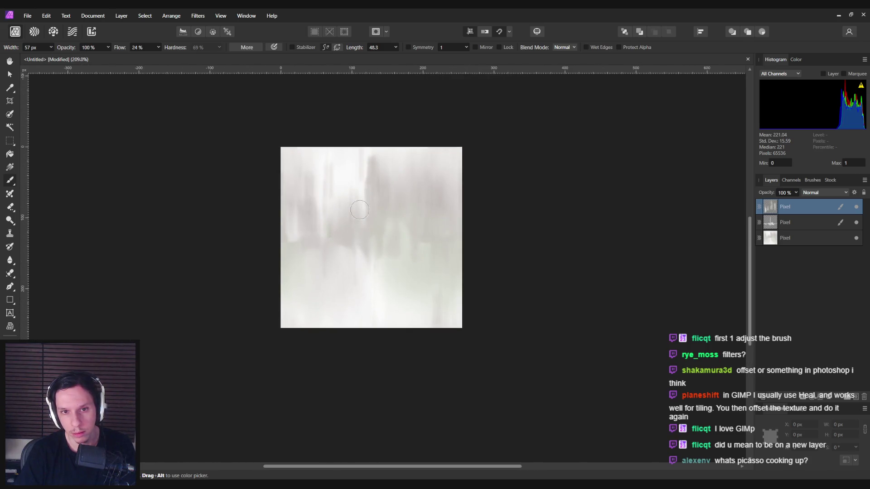
{"action": "right_click", "coordinate": [795, 202]}
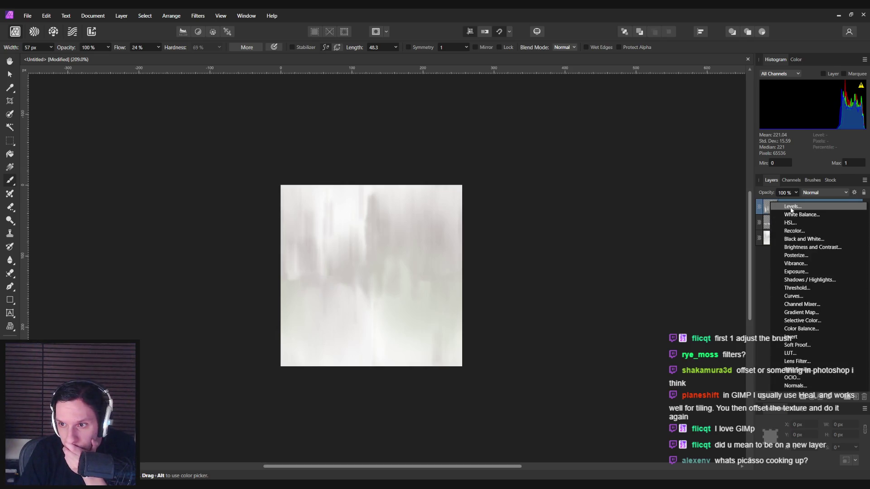
- Add a Levels adjustment at black 4%, white 93%, gamma 0.649, then select the pixel layer below
{"action": "left_click", "coordinate": [792, 206]}
{"action": "mouse_move", "coordinate": [563, 356]}
{"action": "left_mouse_down"}
{"action": "mouse_move", "coordinate": [666, 355]}
{"action": "mouse_move", "coordinate": [524, 353]}
{"action": "left_mouse_up"}
{"action": "mouse_move", "coordinate": [726, 374]}
{"action": "left_mouse_down"}
{"action": "mouse_move", "coordinate": [673, 374]}
{"action": "mouse_move", "coordinate": [727, 377]}
{"action": "left_mouse_up"}
{"action": "mouse_move", "coordinate": [563, 355]}
{"action": "left_mouse_down"}
{"action": "mouse_move", "coordinate": [622, 355]}
{"action": "mouse_move", "coordinate": [596, 356]}
{"action": "mouse_move", "coordinate": [603, 355]}
{"action": "left_mouse_up"}
{"action": "mouse_move", "coordinate": [722, 374]}
{"action": "left_mouse_down"}
{"action": "mouse_move", "coordinate": [707, 376]}
{"action": "mouse_move", "coordinate": [719, 379]}
{"action": "left_mouse_up"}
{"action": "left_click_drag", "start_coordinate": [603, 356], "coordinate": [571, 356]}
{"action": "mouse_move", "coordinate": [661, 394]}
{"action": "left_mouse_down"}
{"action": "mouse_move", "coordinate": [668, 392]}
{"action": "mouse_move", "coordinate": [618, 395]}
{"action": "left_mouse_up"}
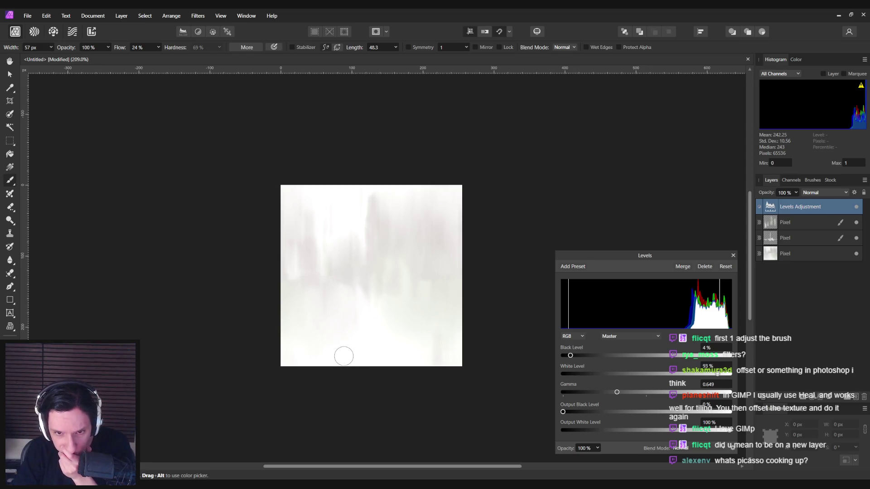
{"action": "left_click", "coordinate": [792, 222]}
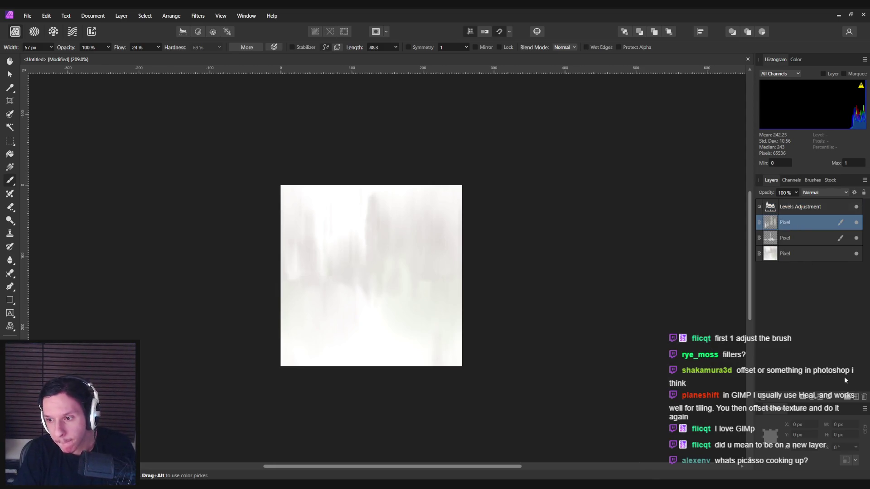
- Add a new pixel layer and erase the lower blotches lighter
{"action": "left_click", "coordinate": [857, 397]}
{"action": "key", "text": "e"}
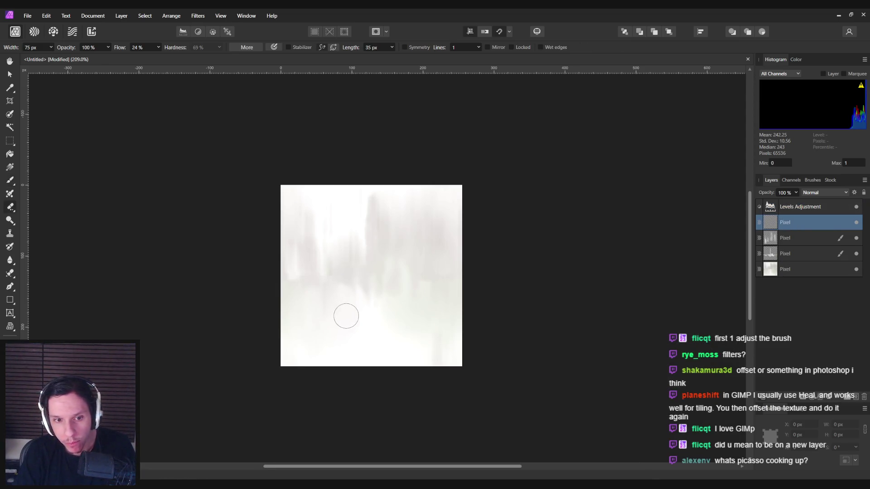
{"action": "scroll", "coordinate": [346, 316], "scroll_direction": "up", "scroll_amount": 1}
{"action": "mouse_move", "coordinate": [330, 314]}
{"action": "left_mouse_down"}
{"action": "mouse_move", "coordinate": [324, 335]}
{"action": "mouse_move", "coordinate": [367, 303]}
{"action": "mouse_move", "coordinate": [377, 339]}
{"action": "left_mouse_up"}
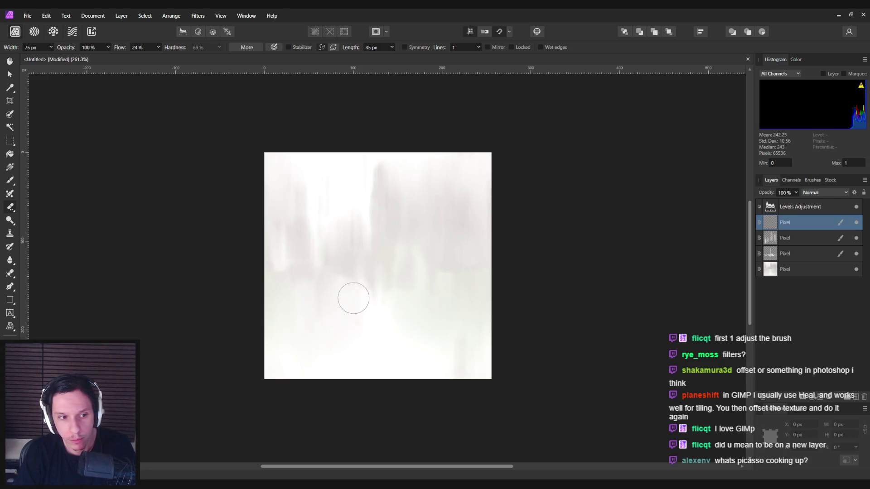
- Paint grey drip streaks and dabs across the lower half, then add another pixel layer
{"action": "key", "text": "b"}
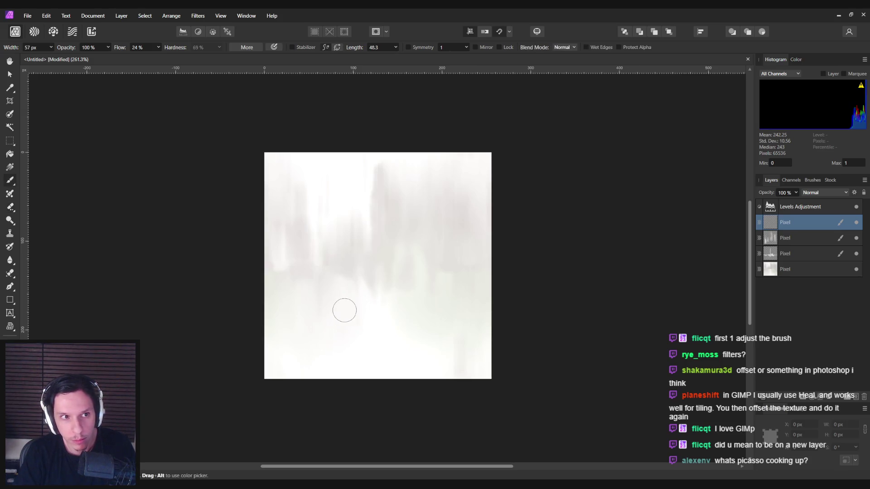
{"action": "mouse_move", "coordinate": [349, 273]}
{"action": "left_mouse_down"}
{"action": "mouse_move", "coordinate": [349, 332]}
{"action": "mouse_move", "coordinate": [340, 291]}
{"action": "mouse_move", "coordinate": [342, 320]}
{"action": "mouse_move", "coordinate": [321, 323]}
{"action": "left_mouse_up"}
{"action": "left_click_drag", "start_coordinate": [407, 290], "coordinate": [414, 351]}
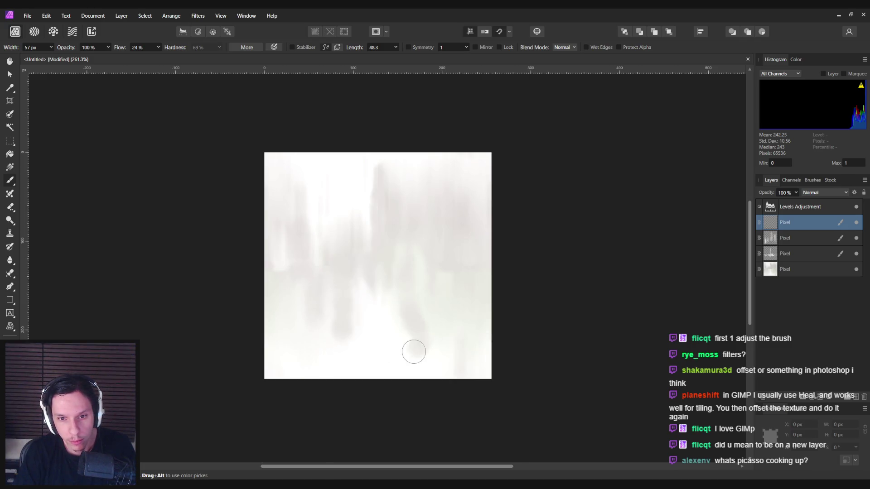
{"action": "left_click_drag", "start_coordinate": [354, 339], "coordinate": [368, 305]}
{"action": "left_click_drag", "start_coordinate": [443, 333], "coordinate": [423, 348]}
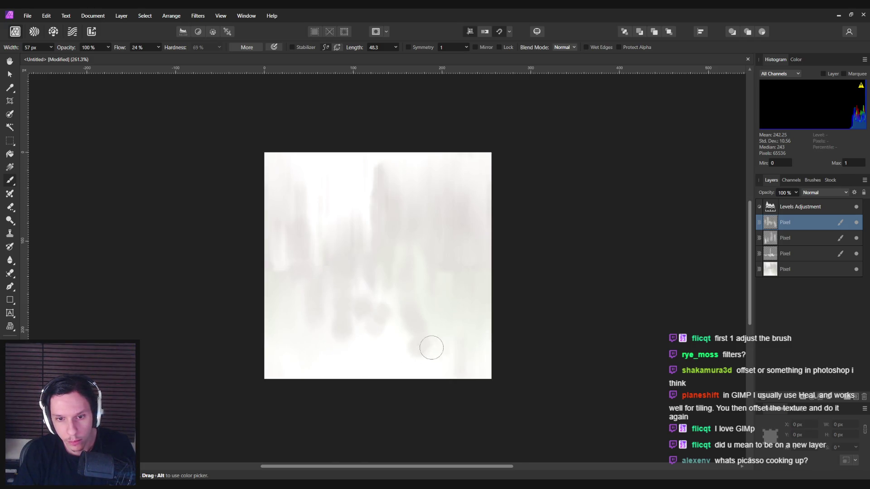
{"action": "left_click", "coordinate": [306, 348]}
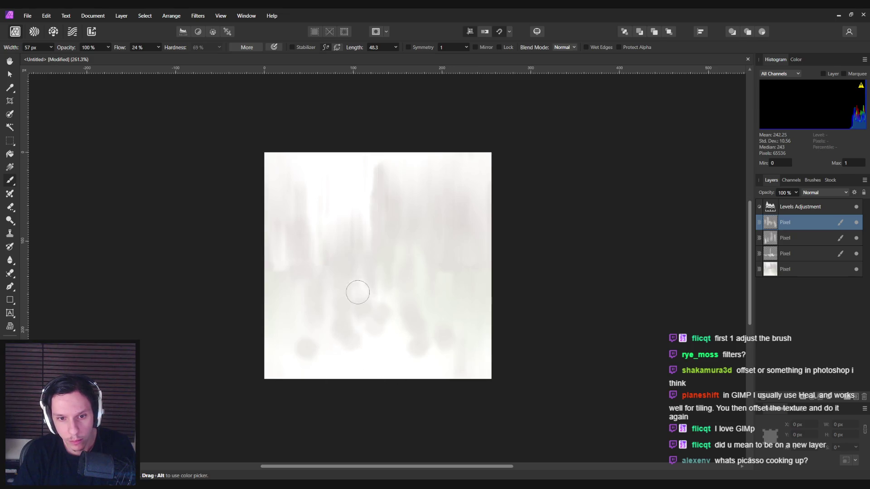
{"action": "key", "text": "e"}
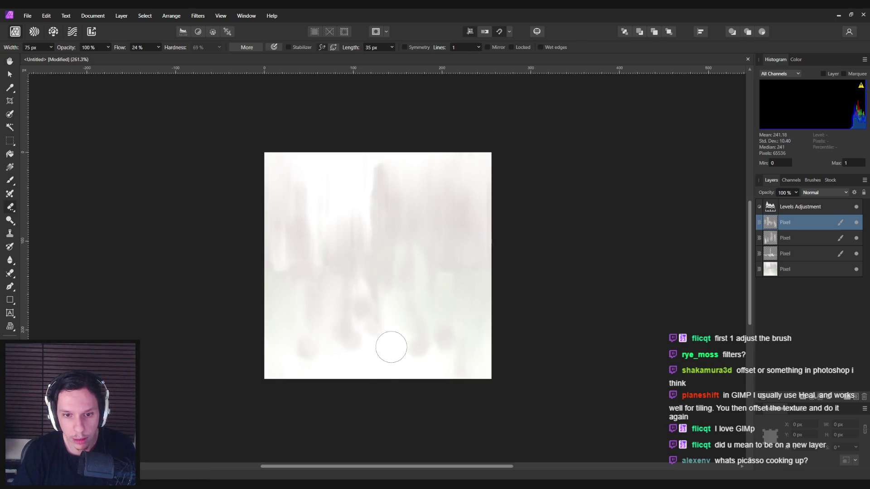
{"action": "key", "text": "b"}
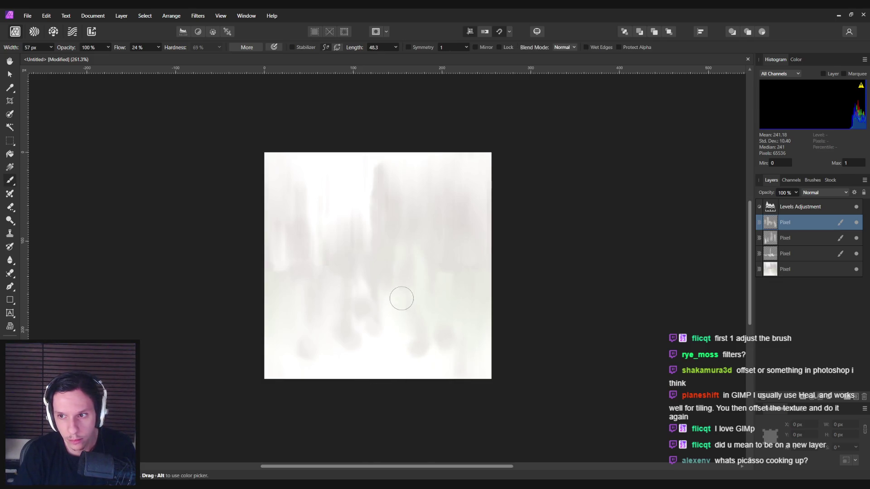
{"action": "left_click", "coordinate": [855, 396]}
- Erase streaks in the lower centre and paint a faint grey mark along the bottom edge
{"action": "mouse_move", "coordinate": [322, 298]}
{"action": "left_mouse_down"}
{"action": "mouse_move", "coordinate": [320, 320]}
{"action": "mouse_move", "coordinate": [340, 347]}
{"action": "left_mouse_up"}
{"action": "key", "text": "e"}
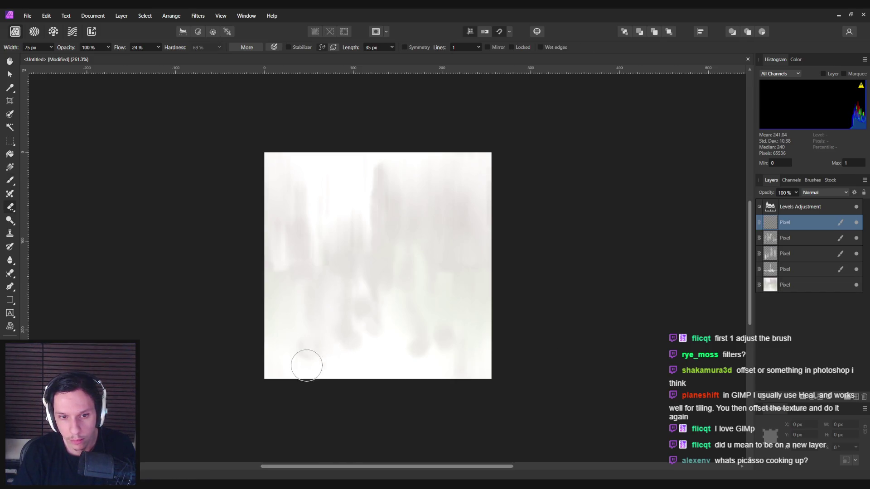
{"action": "mouse_move", "coordinate": [391, 335]}
{"action": "left_mouse_down"}
{"action": "mouse_move", "coordinate": [394, 283]}
{"action": "mouse_move", "coordinate": [375, 352]}
{"action": "left_mouse_up"}
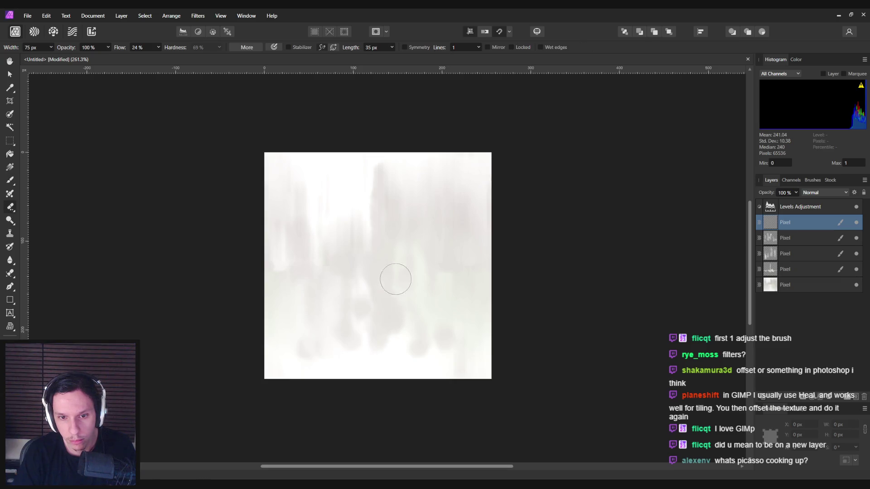
{"action": "key", "text": "b"}
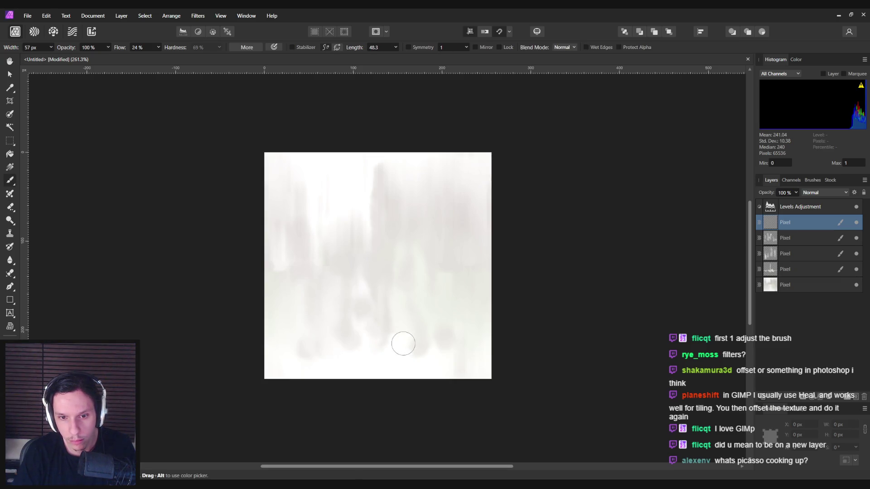
{"action": "key", "text": "e"}
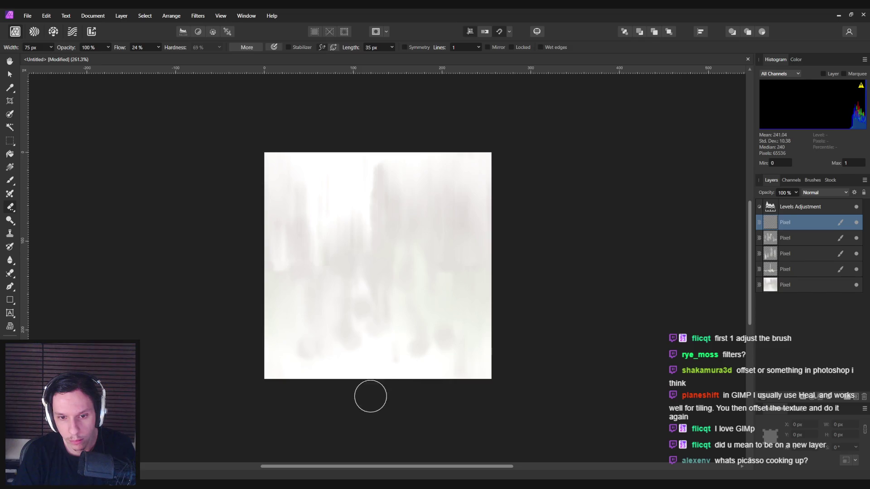
{"action": "key", "text": "b"}
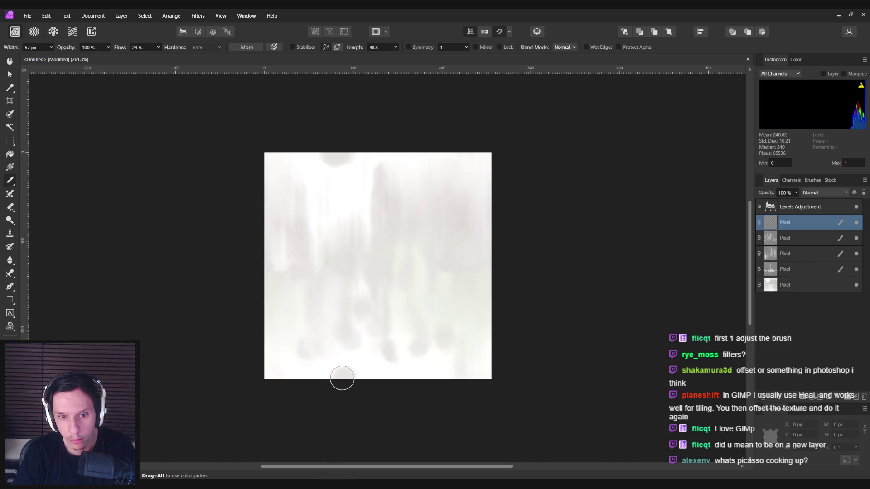
{"action": "key", "text": "e"}
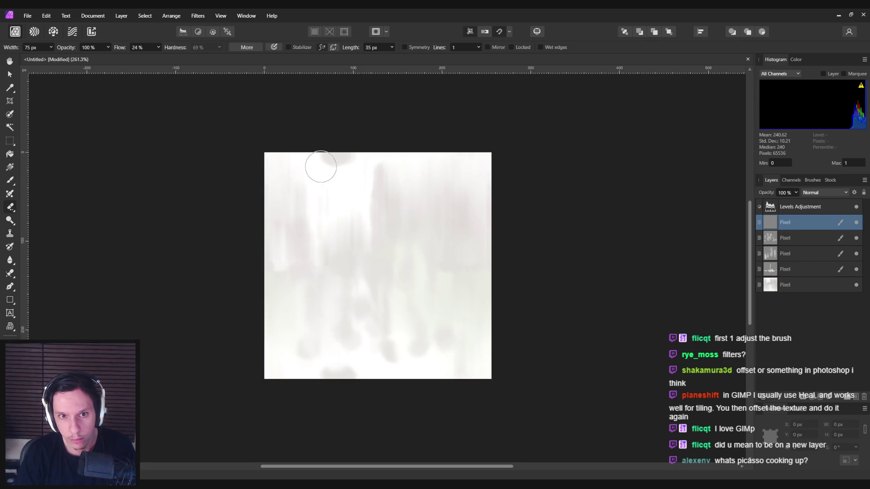
{"action": "key", "text": "b"}
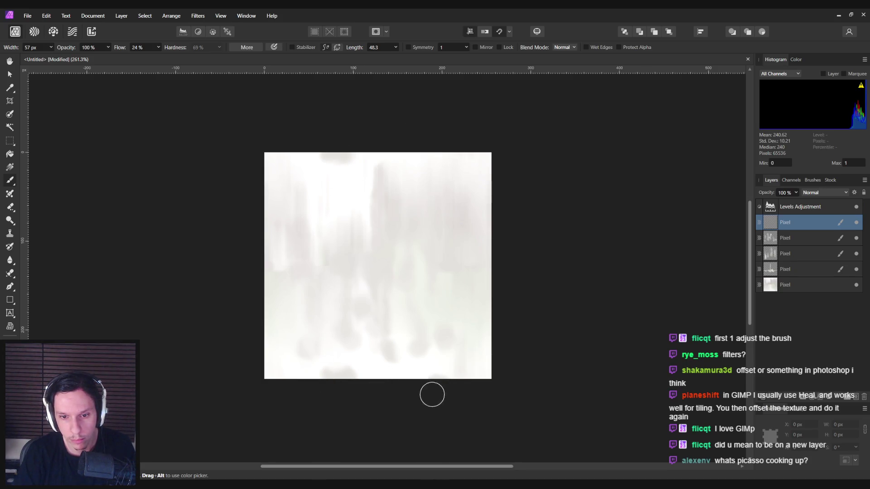
{"action": "left_click_drag", "start_coordinate": [432, 387], "coordinate": [438, 386]}
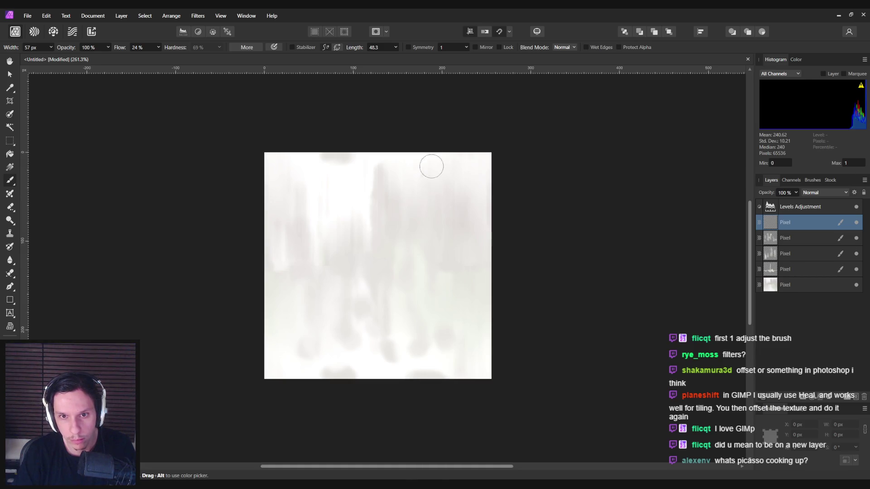
{"action": "key", "text": "e"}
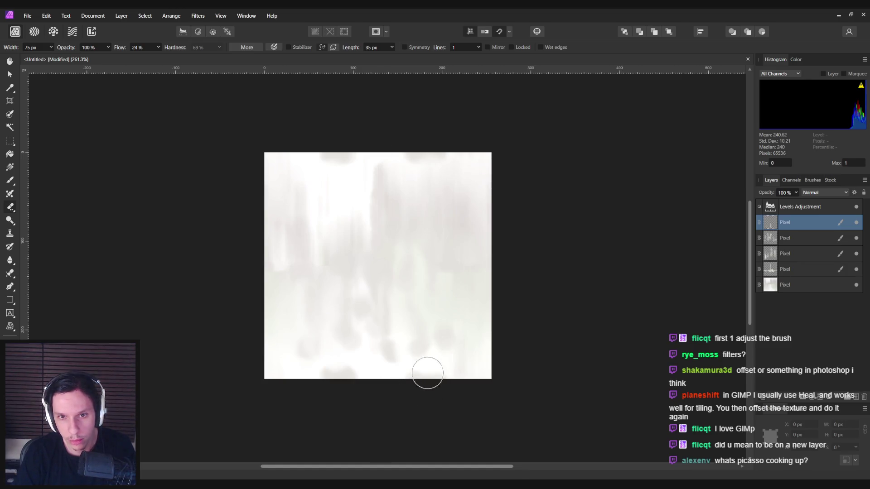
{"action": "scroll", "coordinate": [340, 286], "scroll_direction": "down", "scroll_amount": 5}
{"action": "scroll", "coordinate": [349, 276], "scroll_direction": "up", "scroll_amount": 3}
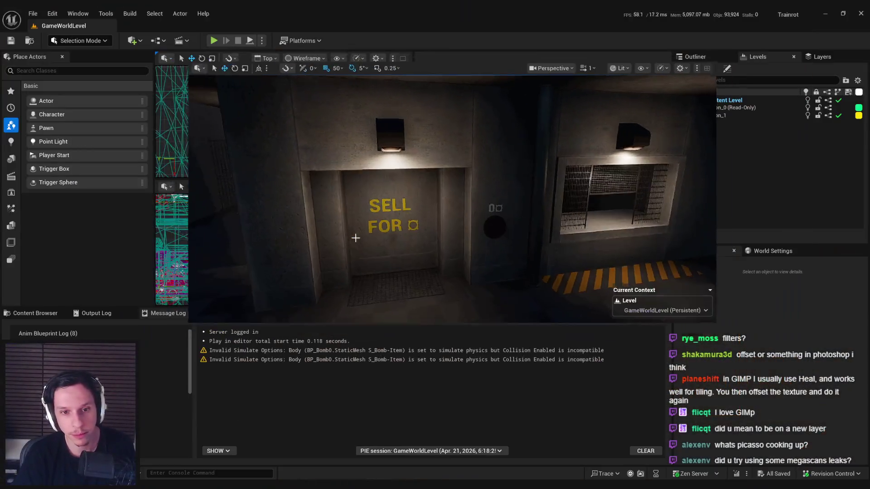
- Import T_Abstract_03 into Content > 3_MaterialLibrary > Textures and save it
{"action": "left_click", "coordinate": [36, 313]}
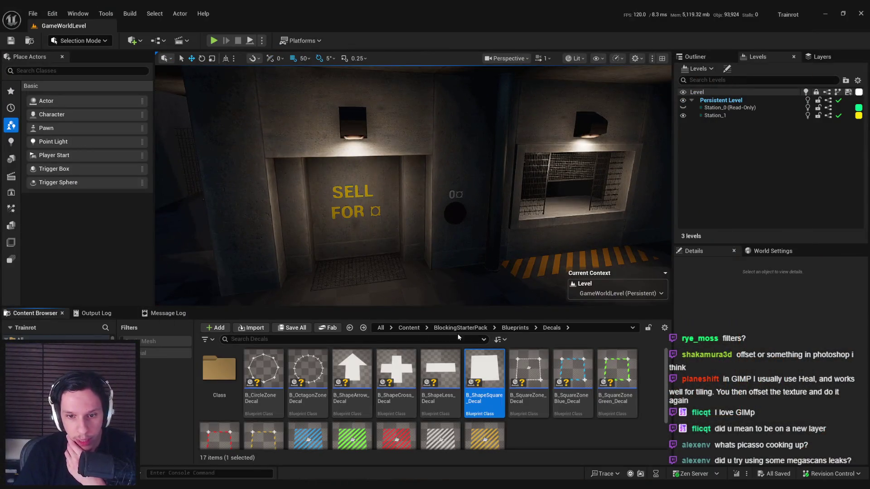
{"action": "left_click", "coordinate": [408, 327]}
{"action": "double_click", "coordinate": [356, 378]}
{"action": "double_click", "coordinate": [307, 369]}
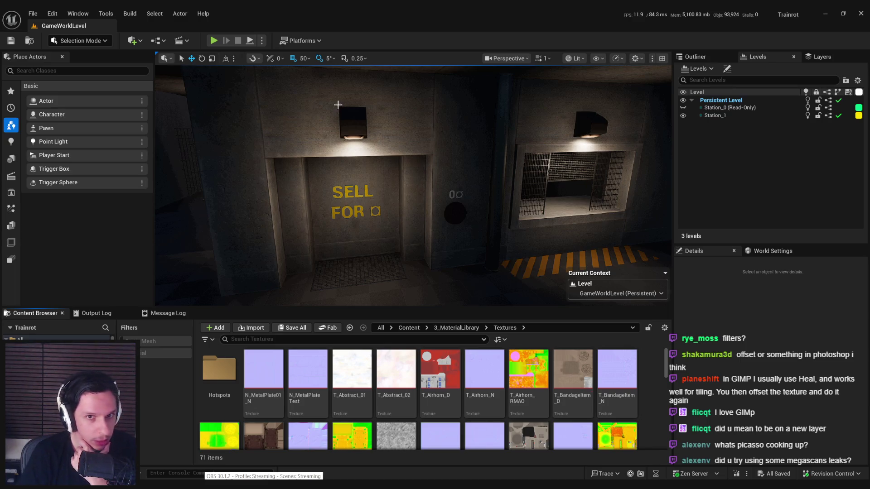
{"action": "scroll", "coordinate": [288, 104], "scroll_direction": "down", "scroll_amount": 3}
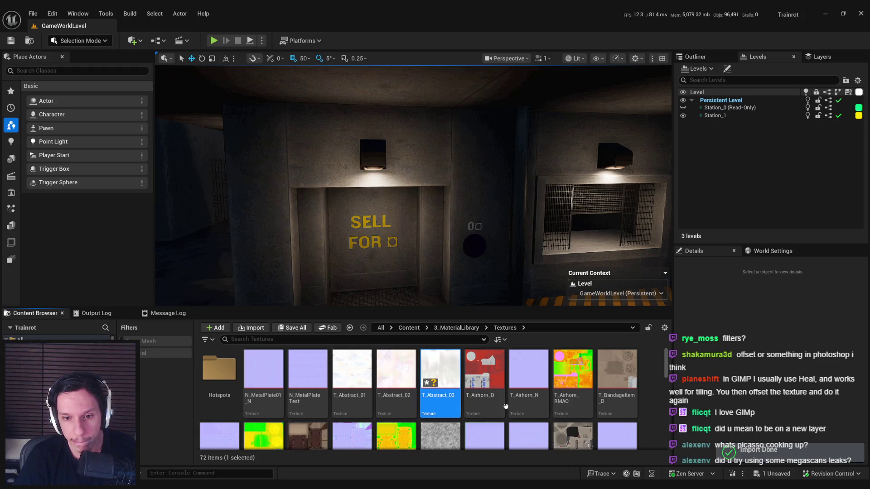
{"action": "left_click", "coordinate": [505, 406]}
{"action": "key", "text": "ctrl+shift+s"}
{"action": "left_click", "coordinate": [460, 149]}
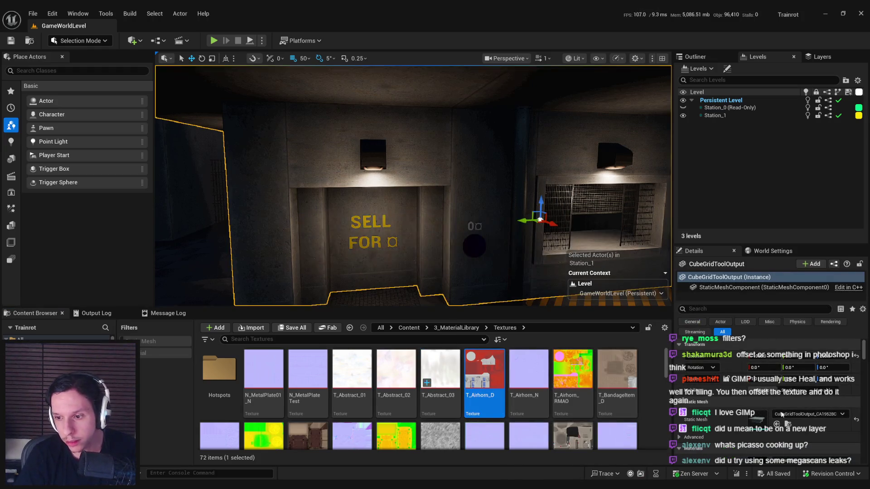
- In M_Hotspot-Concrete, insert a new Multiply node between the existing Multiply and Base Color
{"action": "key", "text": "alt+Tab"}
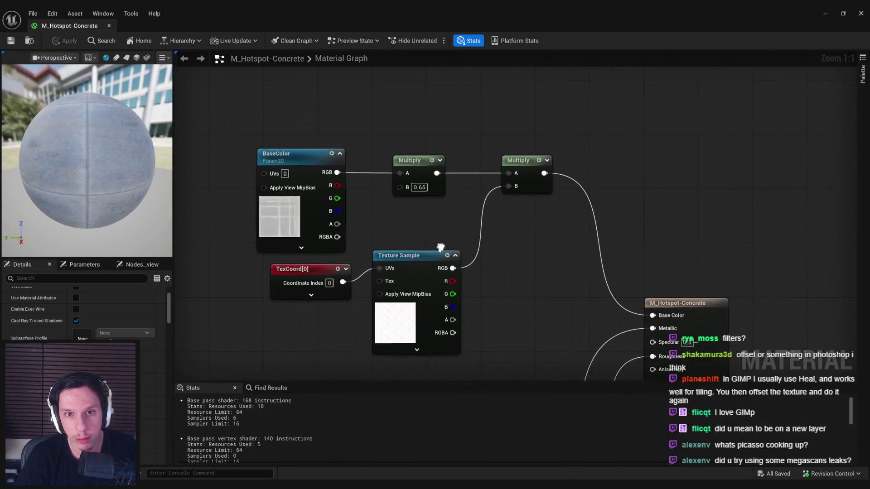
{"action": "left_click_drag", "start_coordinate": [440, 247], "coordinate": [352, 180]}
{"action": "left_click", "coordinate": [500, 150]}
{"action": "left_click_drag", "start_coordinate": [456, 105], "coordinate": [652, 316]}
{"action": "left_click_drag", "start_coordinate": [441, 284], "coordinate": [523, 271]}
- Duplicate the TexCoord and Texture Sample nodes and arrange the copies below the originals
{"action": "left_click_drag", "start_coordinate": [457, 167], "coordinate": [289, 276]}
{"action": "key", "text": "ctrl+c"}
{"action": "key", "text": "ctrl+v"}
{"action": "mouse_move", "coordinate": [379, 367]}
{"action": "left_mouse_down"}
{"action": "mouse_move", "coordinate": [413, 346]}
{"action": "mouse_move", "coordinate": [411, 303]}
{"action": "left_mouse_up"}
{"action": "left_click_drag", "start_coordinate": [494, 261], "coordinate": [506, 297]}
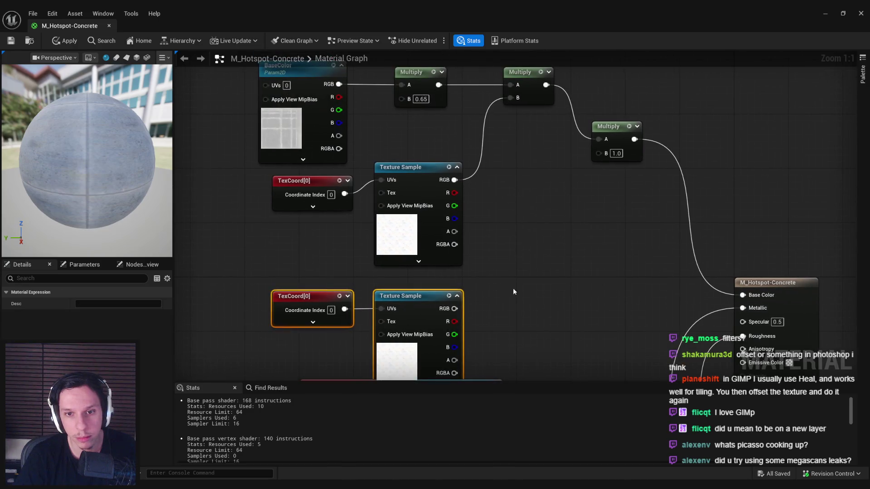
{"action": "left_click_drag", "start_coordinate": [556, 278], "coordinate": [258, 59]}
{"action": "left_click_drag", "start_coordinate": [398, 167], "coordinate": [398, 126]}
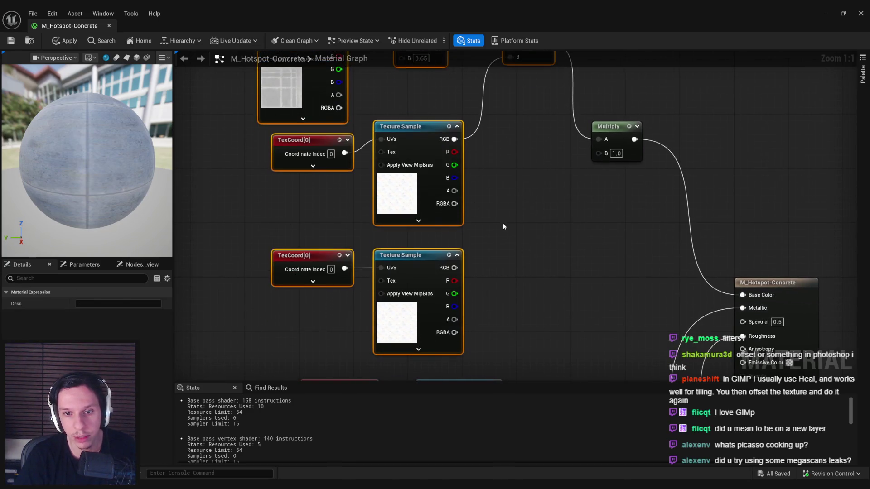
- Set the copied Texture Sample to T_Abstract_03 and wire its RGB into Multiply B
{"action": "left_click", "coordinate": [407, 255]}
{"action": "left_click", "coordinate": [154, 407]}
{"action": "left_click", "coordinate": [154, 336]}
{"action": "left_click_drag", "start_coordinate": [454, 268], "coordinate": [599, 153]}
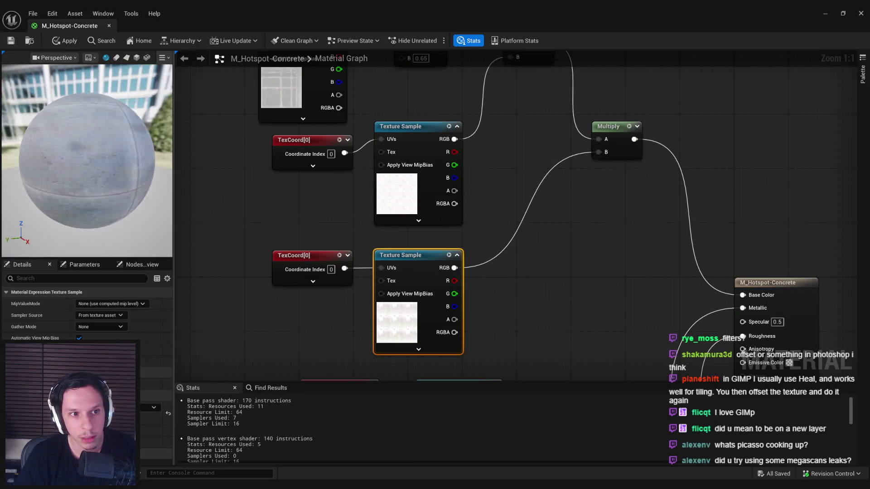
- Switch the material preview to the flat plane mesh
{"action": "right_click", "coordinate": [413, 327]}
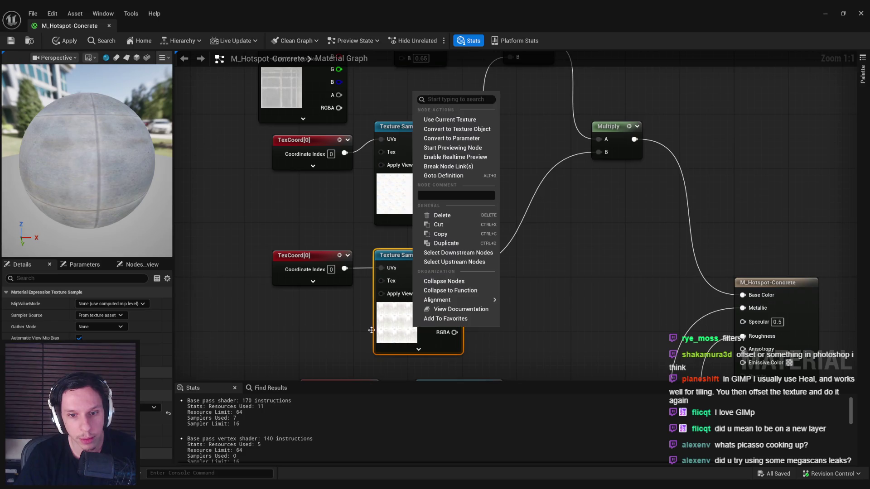
{"action": "left_click", "coordinate": [354, 317]}
{"action": "mouse_move", "coordinate": [90, 158]}
{"action": "left_mouse_down"}
{"action": "mouse_move", "coordinate": [148, 162]}
{"action": "mouse_move", "coordinate": [124, 157]}
{"action": "left_mouse_up"}
{"action": "left_click", "coordinate": [127, 58]}
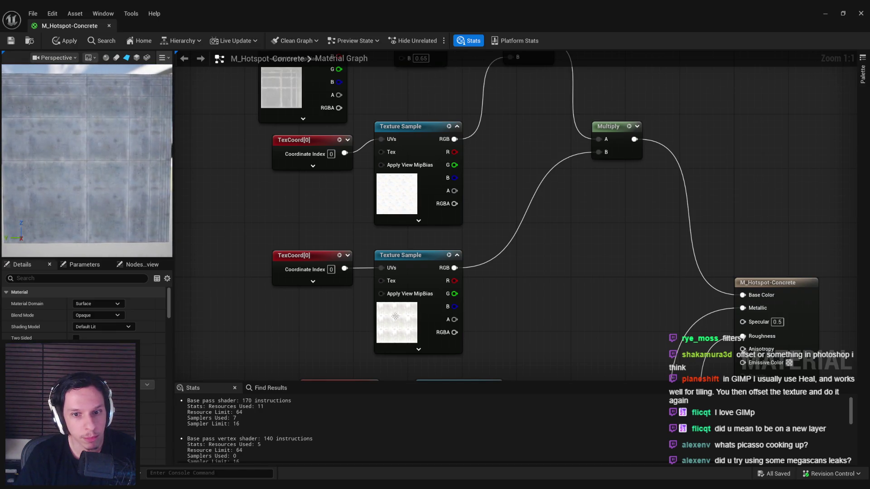
- Set the stain TexCoord's UTiling and VTiling to 3.0
{"action": "left_click", "coordinate": [294, 256]}
{"action": "left_click", "coordinate": [91, 315]}
{"action": "type", "text": "1"}
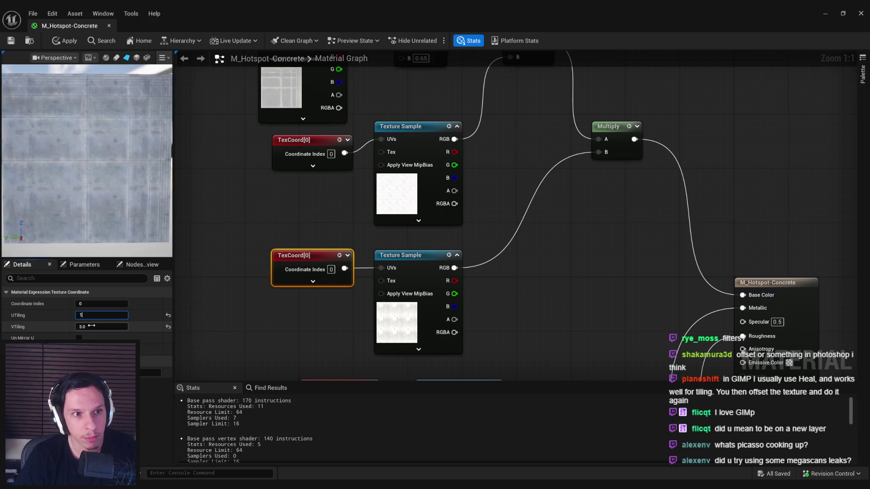
{"action": "left_click", "coordinate": [91, 326]}
{"action": "type", "text": "1"}
{"action": "key", "text": "Return"}
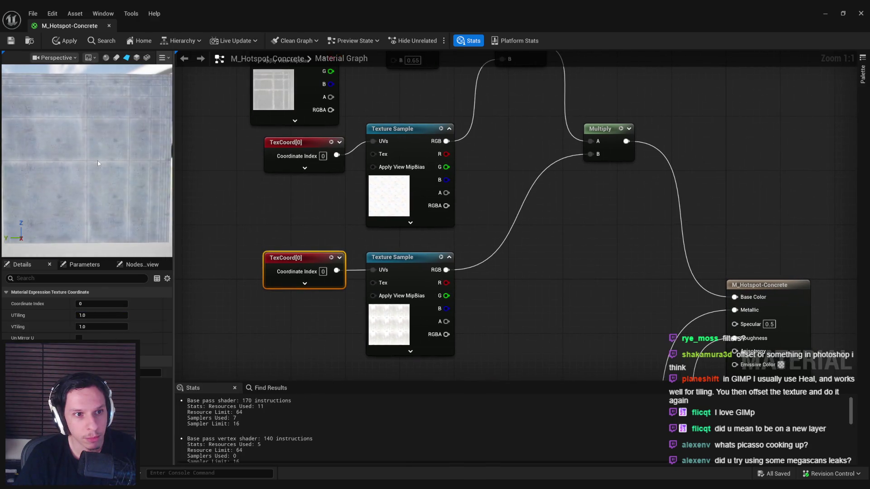
{"action": "left_click", "coordinate": [90, 315]}
{"action": "type", "text": "3"}
{"action": "left_click", "coordinate": [91, 326]}
{"action": "type", "text": "3"}
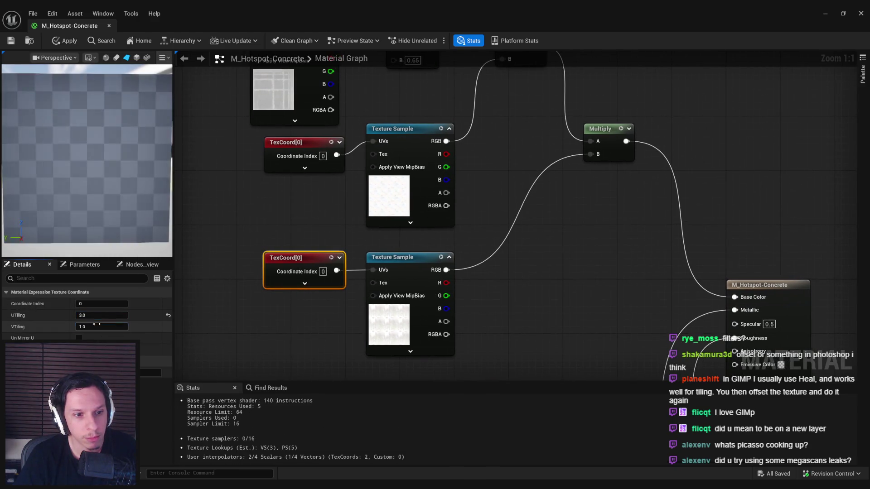
{"action": "key", "text": "Return"}
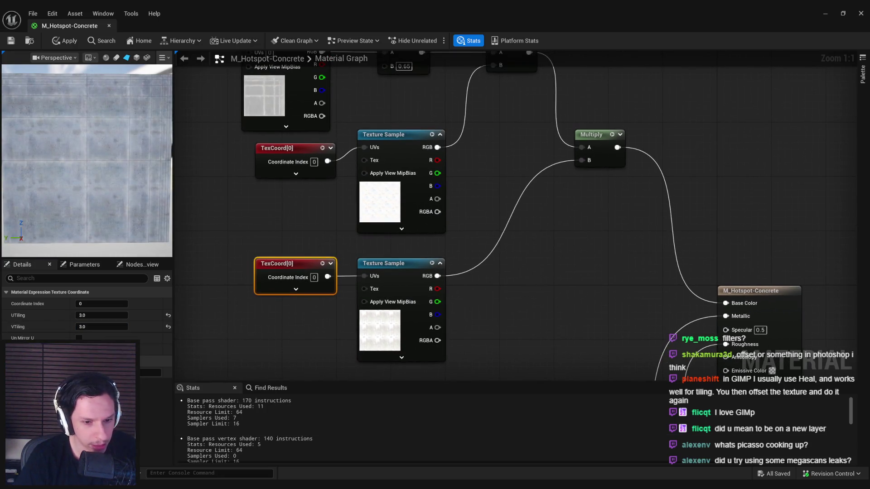
{"action": "key", "text": "super"}
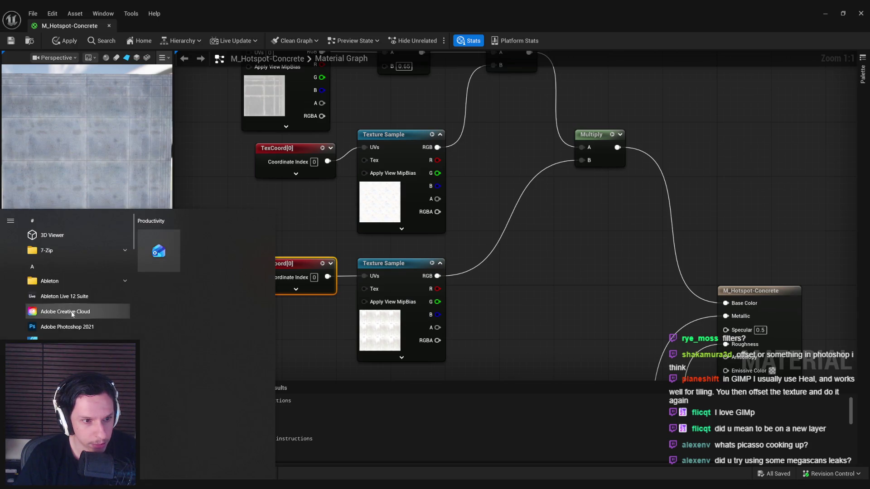
- Launch Affinity Photo 2 and open T_Abstract_03 in Unreal's texture editor
{"action": "type", "text": "affinity"}
{"action": "left_click", "coordinate": [78, 261]}
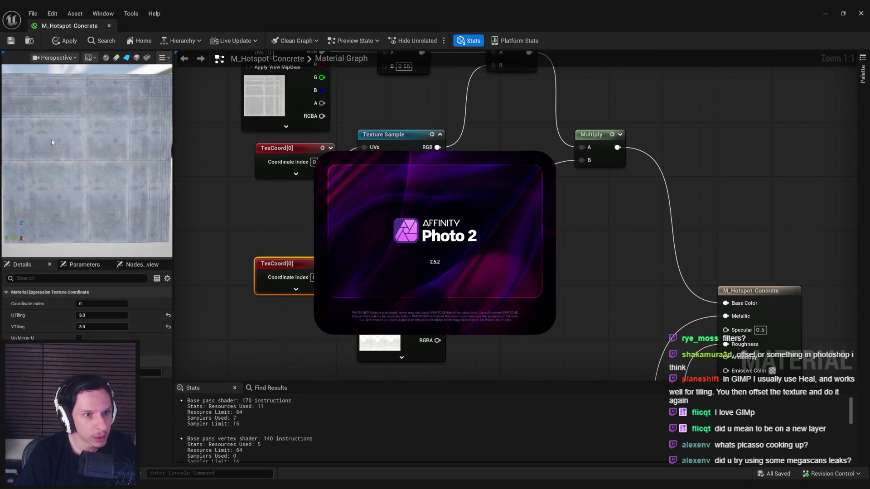
{"action": "left_click", "coordinate": [385, 264]}
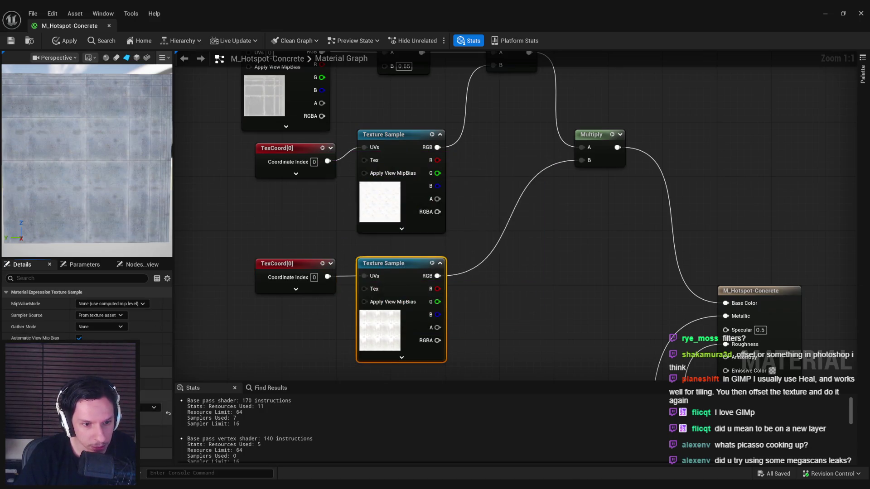
{"action": "double_click", "coordinate": [363, 264]}
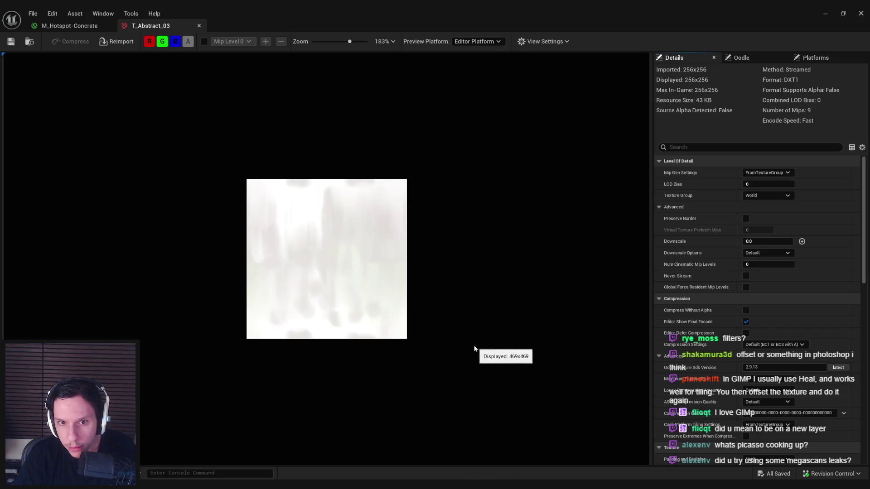
- Compare T_Abstract_03 against the M_Hotspot-Concrete graph, then dismiss the new-version notice
{"action": "left_click", "coordinate": [77, 26]}
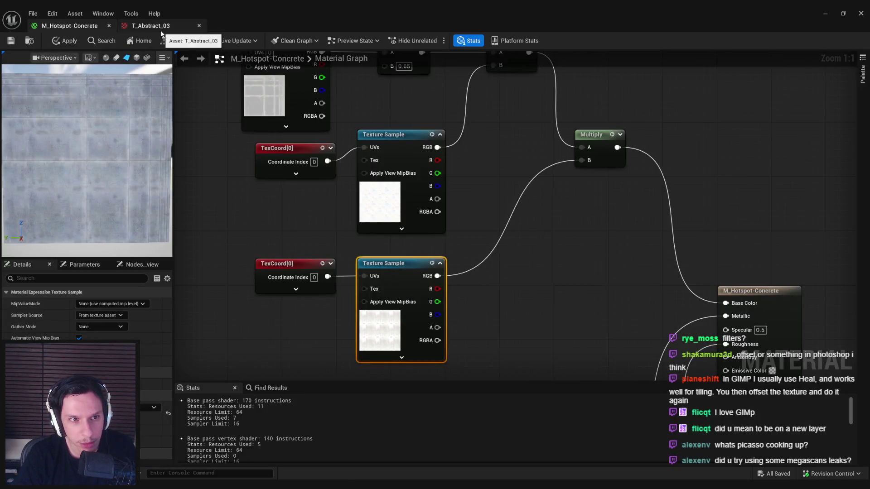
{"action": "left_click", "coordinate": [161, 31]}
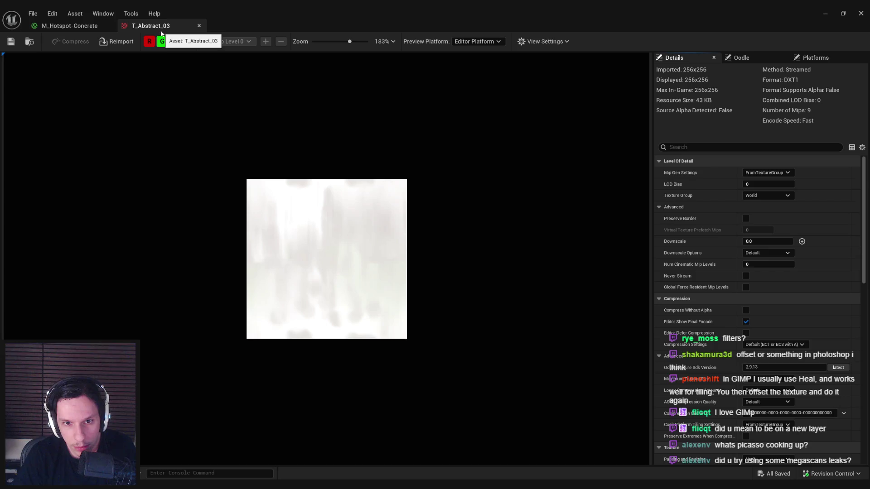
{"action": "left_click", "coordinate": [77, 27]}
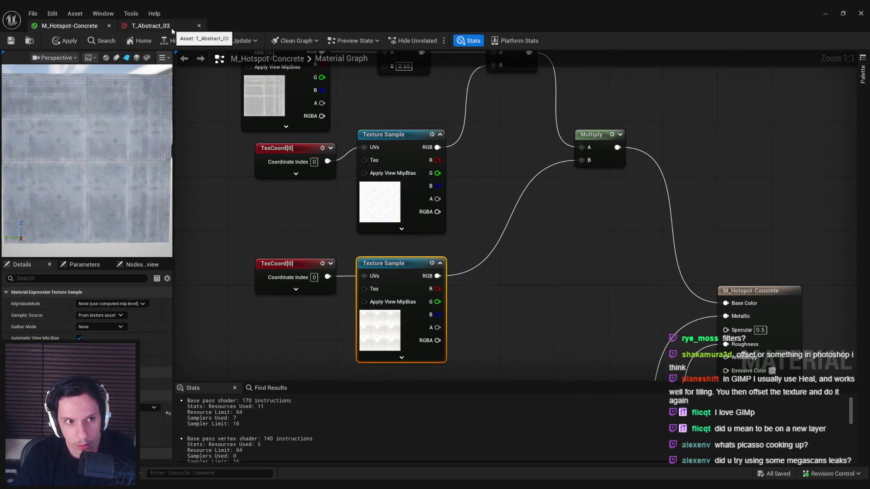
{"action": "left_click", "coordinate": [171, 28]}
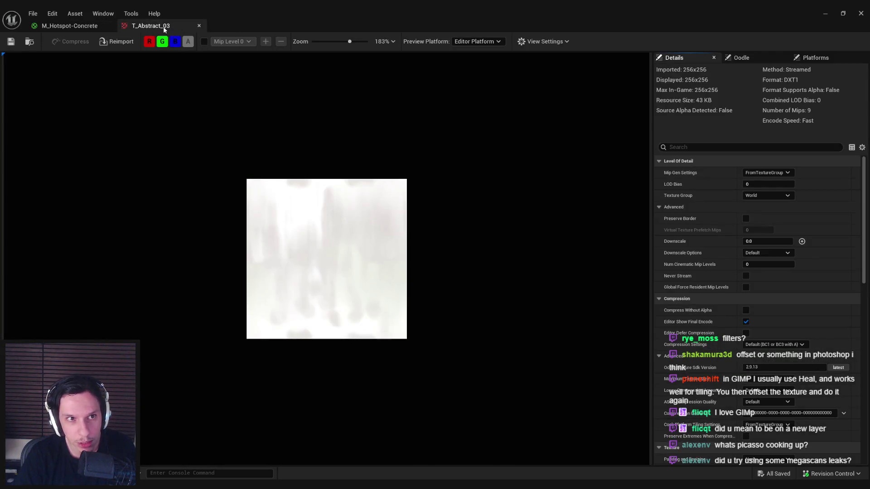
{"action": "left_click", "coordinate": [70, 26]}
{"action": "left_click", "coordinate": [413, 256]}
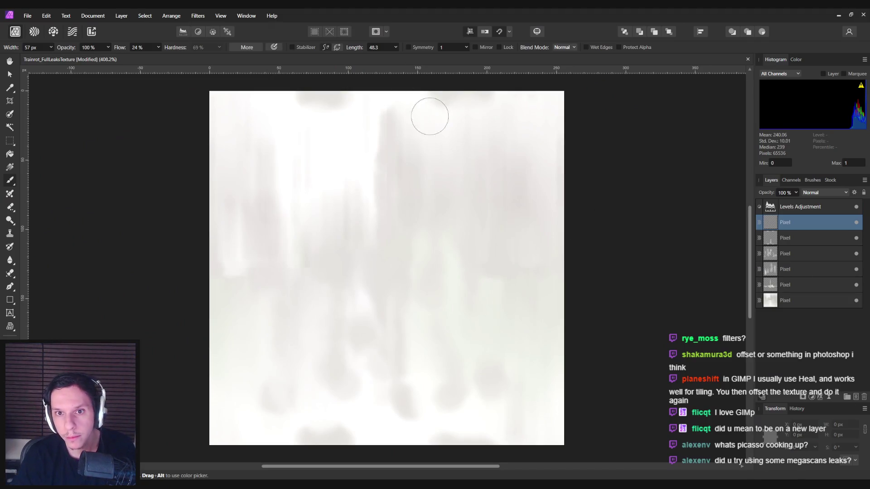
- Paint bright vertical streaks near the top centre and right, undoing the ones that don't fit
{"action": "left_click_drag", "start_coordinate": [427, 117], "coordinate": [447, 189]}
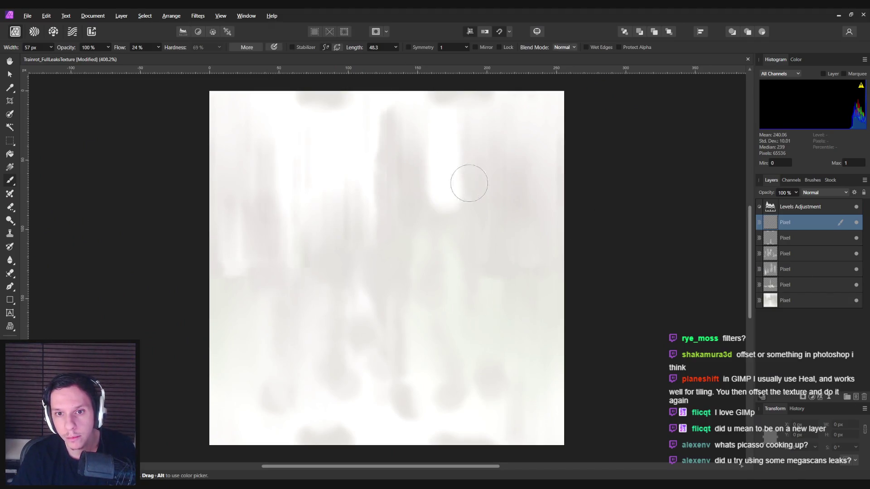
{"action": "key", "text": "ctrl+z"}
{"action": "left_click_drag", "start_coordinate": [412, 130], "coordinate": [419, 195]}
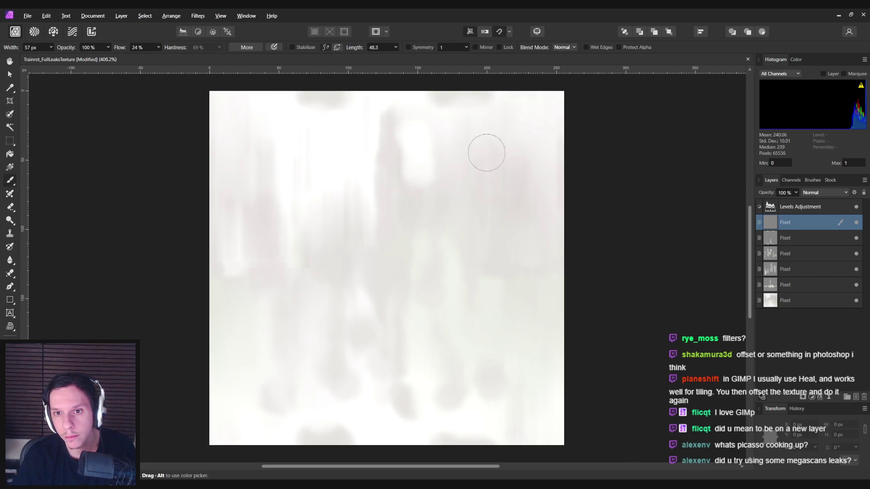
{"action": "left_click_drag", "start_coordinate": [489, 157], "coordinate": [497, 229]}
{"action": "key", "text": "e"}
{"action": "key", "text": "ctrl+z"}
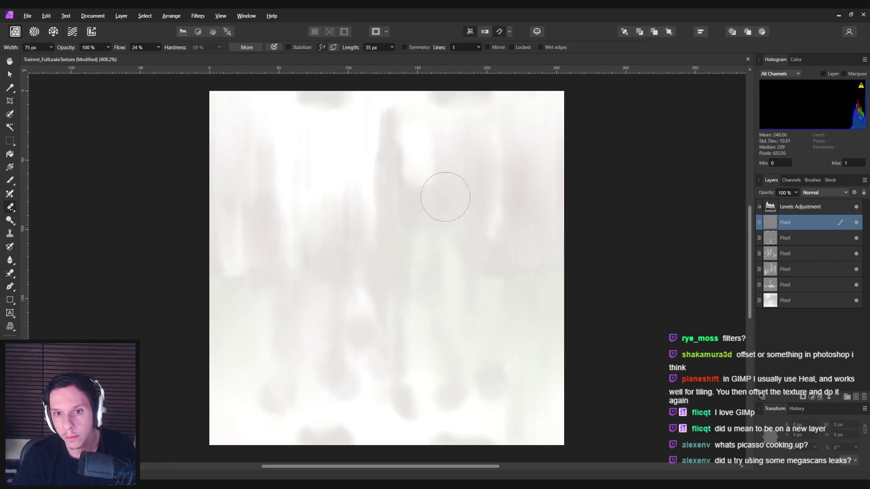
{"action": "key", "text": "ctrl+z"}
{"action": "key", "text": "b"}
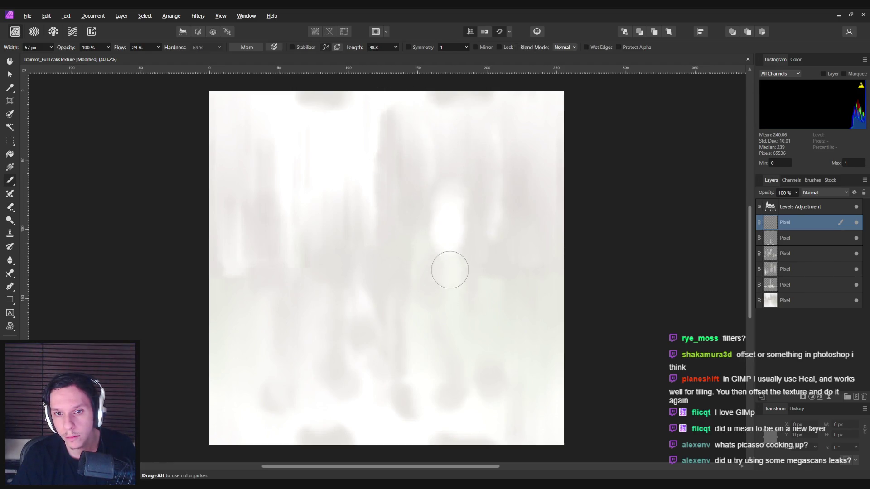
- Erase part of a faint right-hand strip and hide the Levels Adjustment layer
{"action": "key", "text": "e"}
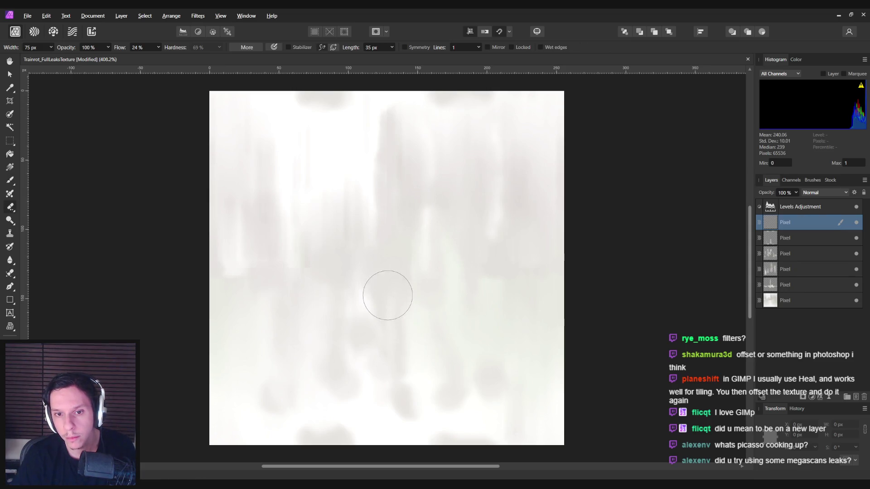
{"action": "scroll", "coordinate": [356, 322], "scroll_direction": "down", "scroll_amount": 1}
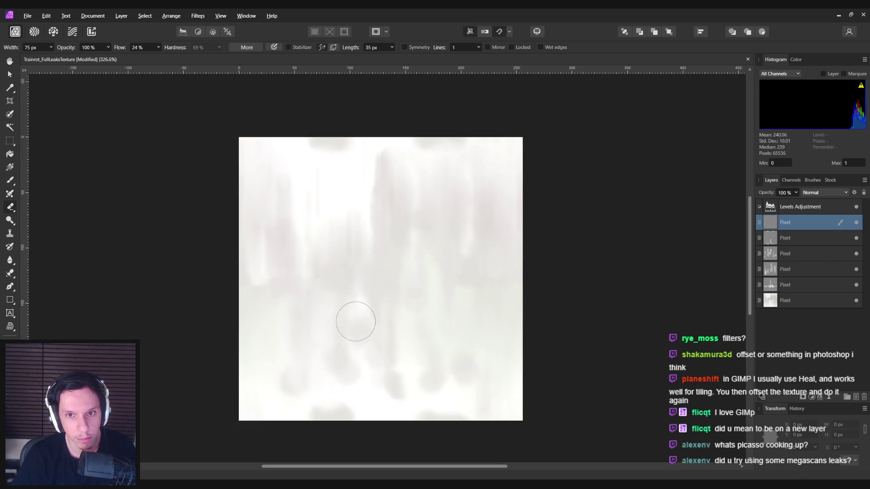
{"action": "key", "text": "b"}
{"action": "left_click_drag", "start_coordinate": [491, 188], "coordinate": [492, 292]}
{"action": "key", "text": "ctrl+z"}
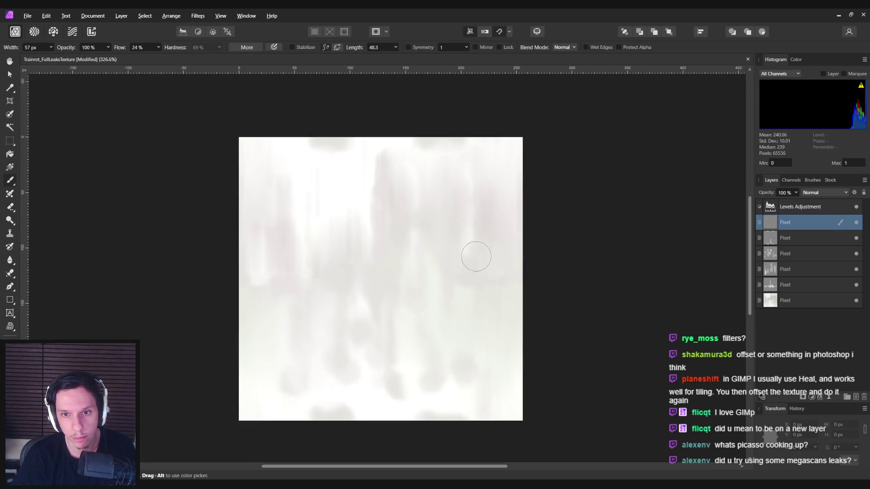
{"action": "key", "text": "e"}
{"action": "mouse_move", "coordinate": [473, 160]}
{"action": "left_mouse_down"}
{"action": "mouse_move", "coordinate": [469, 241]}
{"action": "mouse_move", "coordinate": [456, 233]}
{"action": "left_mouse_up"}
{"action": "left_click", "coordinate": [856, 207]}
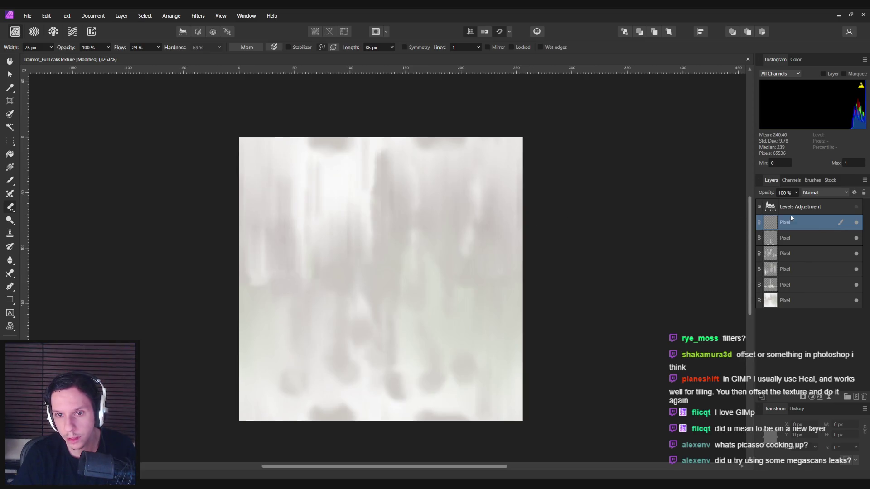
- Lighten the centre-right with white strokes and turn the Levels Adjustment back on
{"action": "key", "text": "b"}
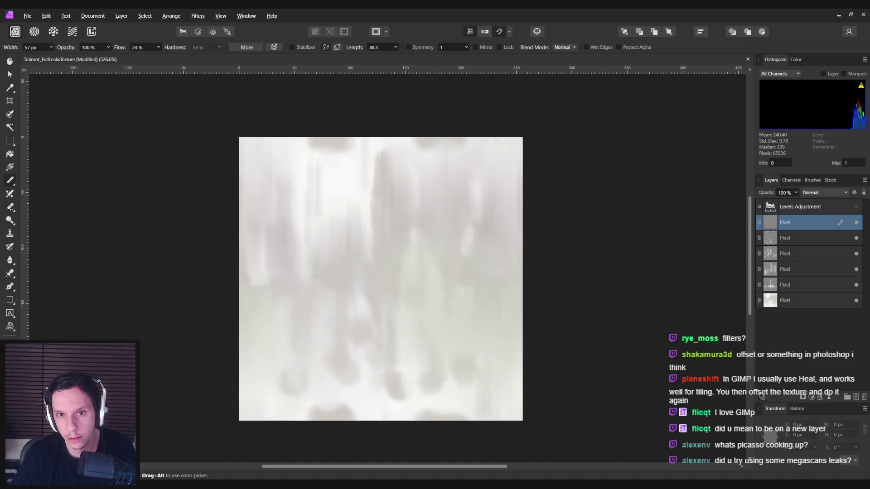
{"action": "left_click_drag", "start_coordinate": [430, 172], "coordinate": [447, 229]}
{"action": "left_click_drag", "start_coordinate": [437, 179], "coordinate": [453, 222]}
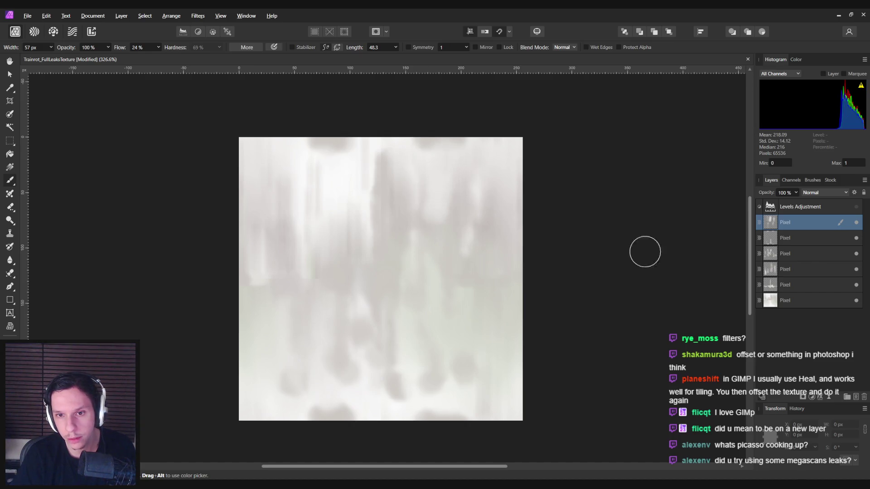
{"action": "left_click", "coordinate": [856, 206]}
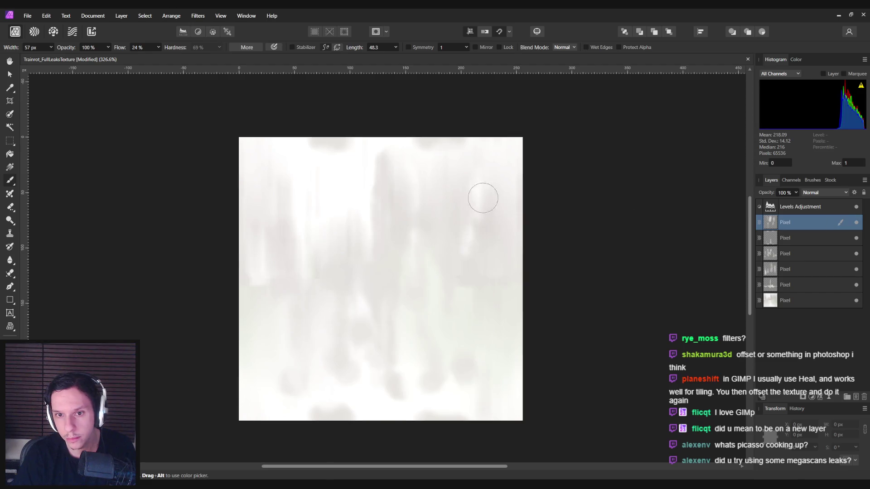
- Add faint light vertical streaks on the right and near the centre
{"action": "left_click_drag", "start_coordinate": [495, 194], "coordinate": [476, 276]}
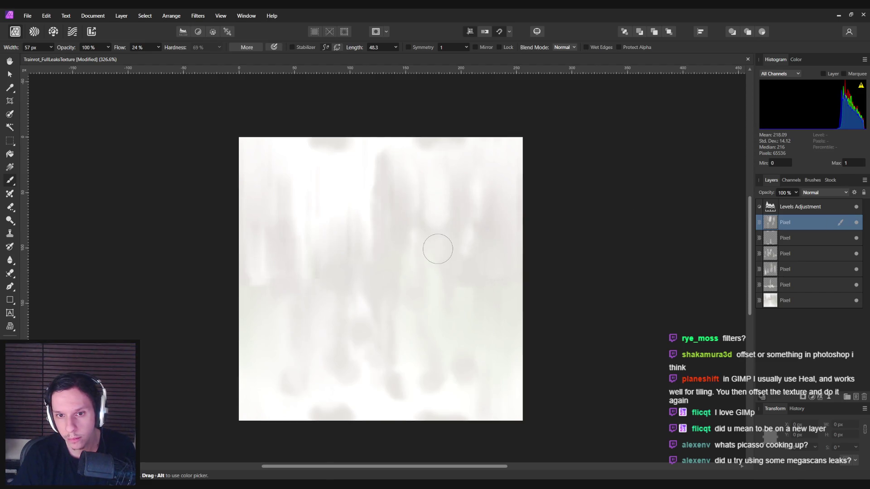
{"action": "mouse_move", "coordinate": [443, 187]}
{"action": "left_mouse_down"}
{"action": "mouse_move", "coordinate": [423, 247]}
{"action": "mouse_move", "coordinate": [430, 169]}
{"action": "mouse_move", "coordinate": [409, 221]}
{"action": "left_mouse_up"}
{"action": "key", "text": "e"}
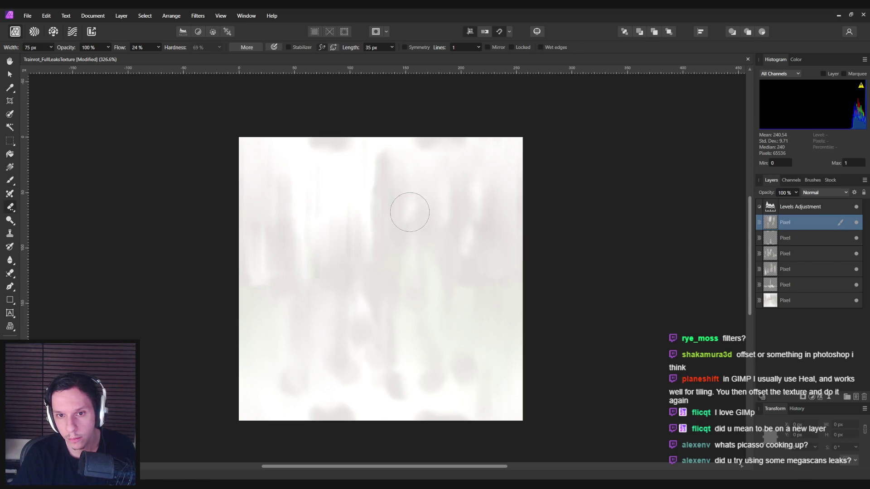
{"action": "key", "text": "b"}
{"action": "mouse_move", "coordinate": [372, 171]}
{"action": "left_mouse_down"}
{"action": "mouse_move", "coordinate": [373, 258]}
{"action": "mouse_move", "coordinate": [374, 240]}
{"action": "left_mouse_up"}
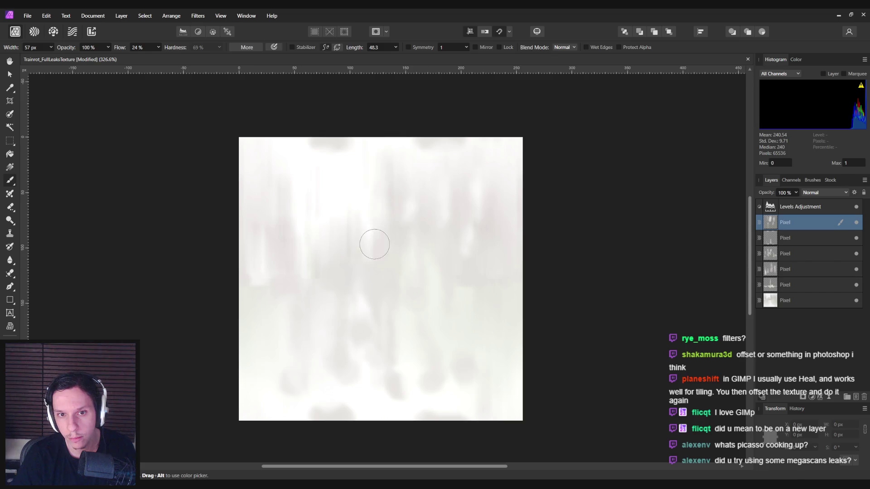
{"action": "key", "text": "e"}
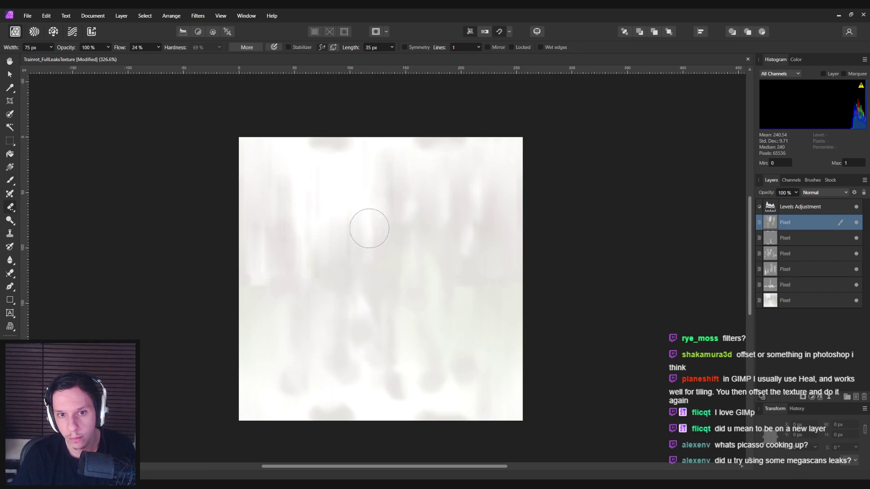
{"action": "key", "text": "b"}
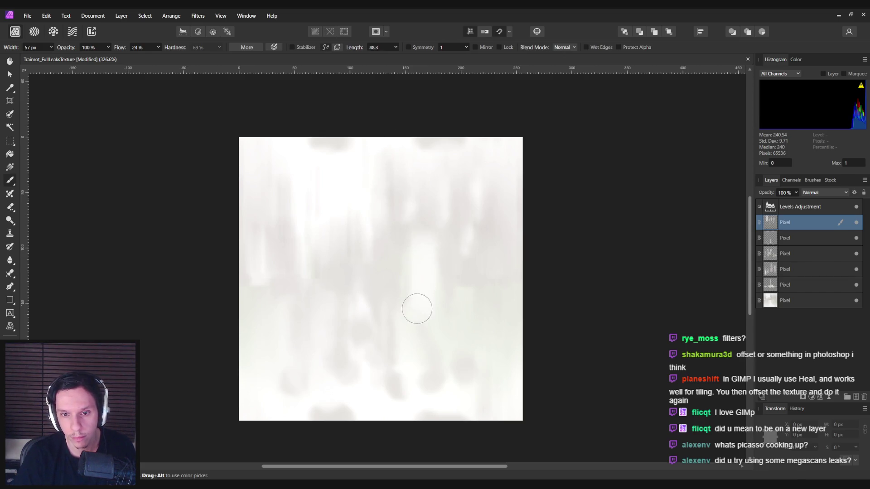
{"action": "key", "text": "e"}
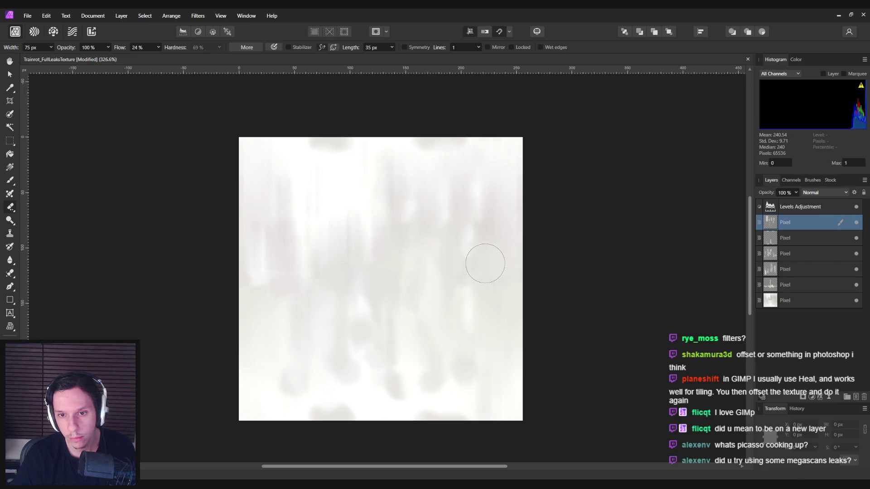
- Zoom out to check the whole leak texture, alternating brush and eraser for touch-ups
{"action": "scroll", "coordinate": [485, 359], "scroll_direction": "down", "scroll_amount": 6}
{"action": "scroll", "coordinate": [479, 326], "scroll_direction": "up", "scroll_amount": 4}
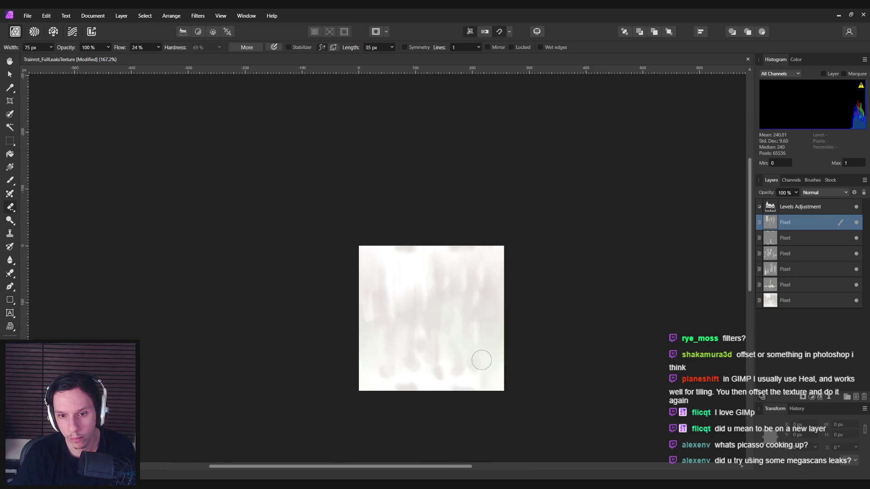
{"action": "key", "text": "b"}
{"action": "scroll", "coordinate": [480, 313], "scroll_direction": "down", "scroll_amount": 6}
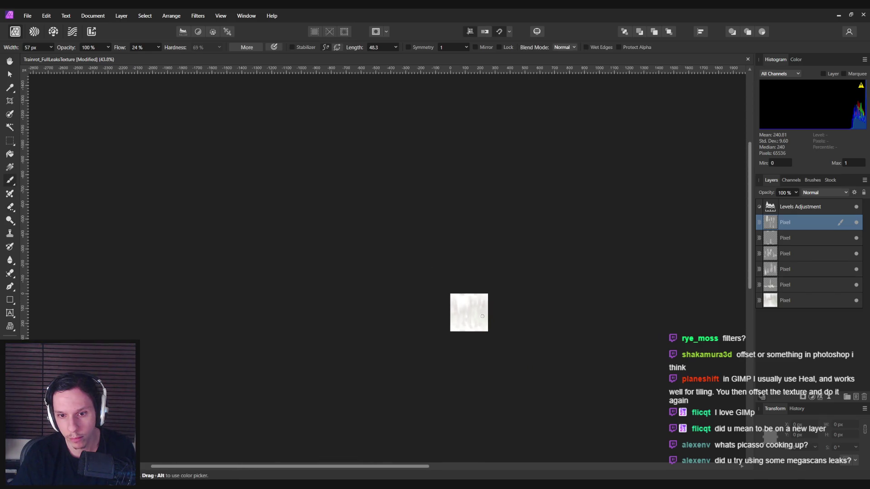
{"action": "scroll", "coordinate": [483, 321], "scroll_direction": "up", "scroll_amount": 4}
{"action": "scroll", "coordinate": [481, 320], "scroll_direction": "up", "scroll_amount": 4}
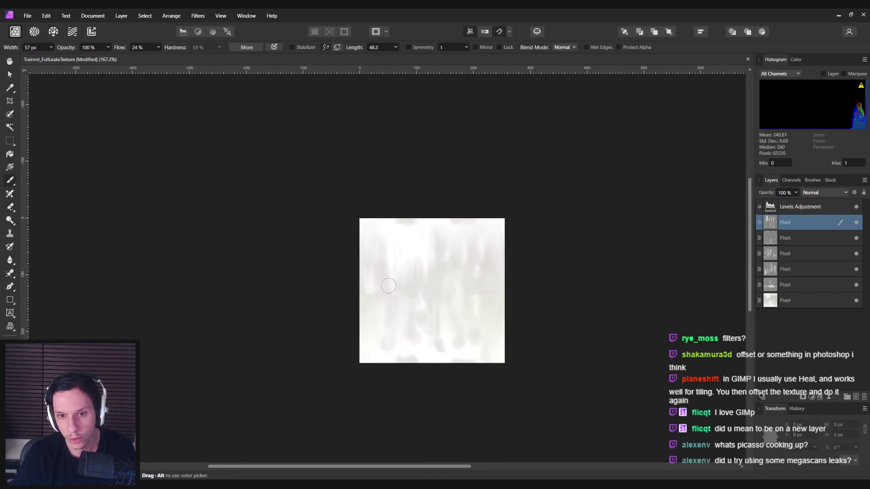
{"action": "key", "text": "e"}
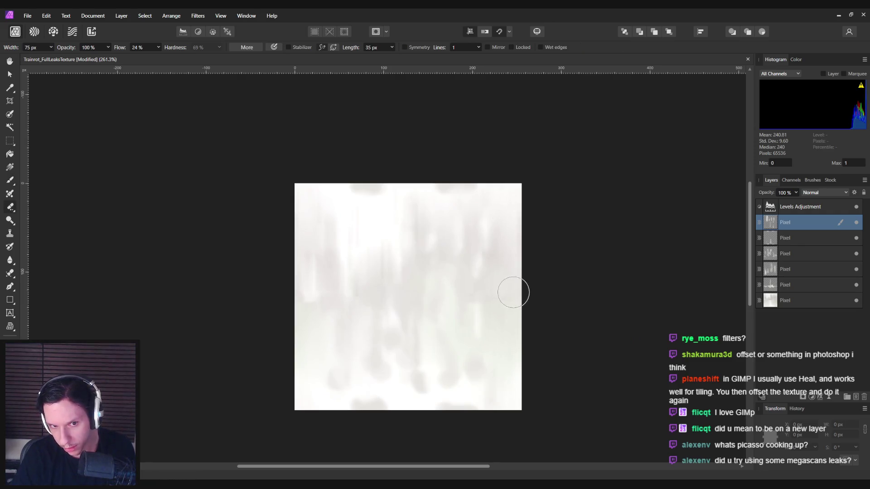